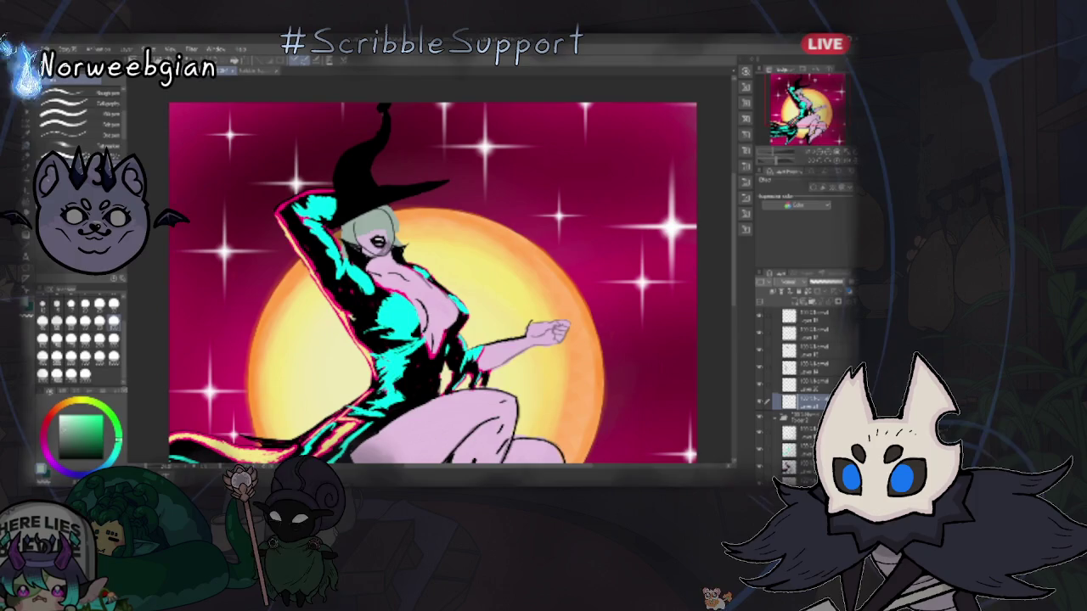
Step: Drag the chosen witch-illustration layer up to the top of the layer stack
scroll(805, 390, "down", 5)
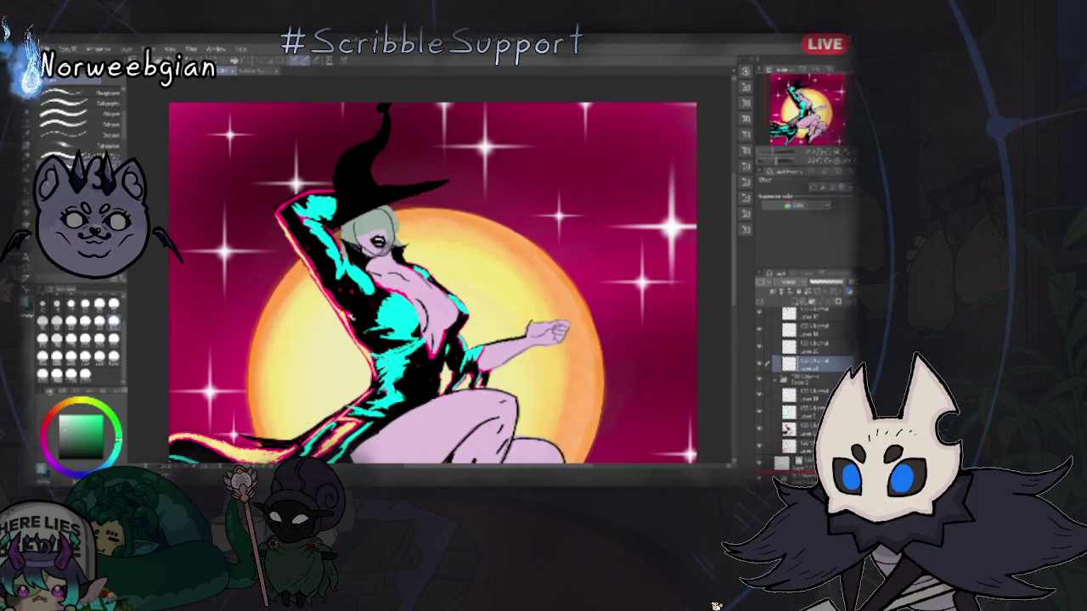
scroll(805, 391, "up", 4)
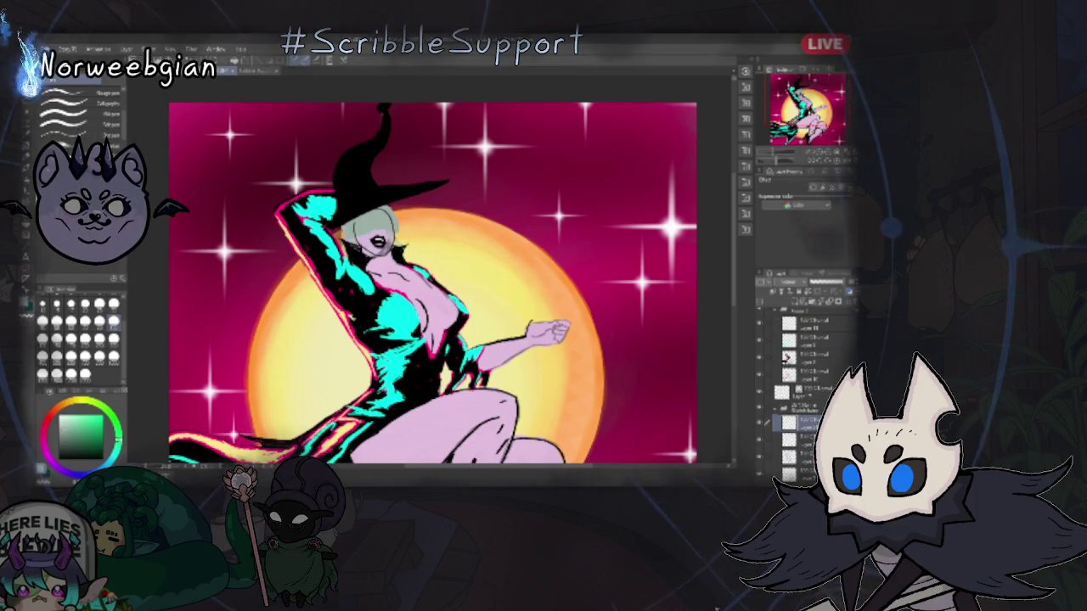
left_click_drag(794, 425, 793, 399)
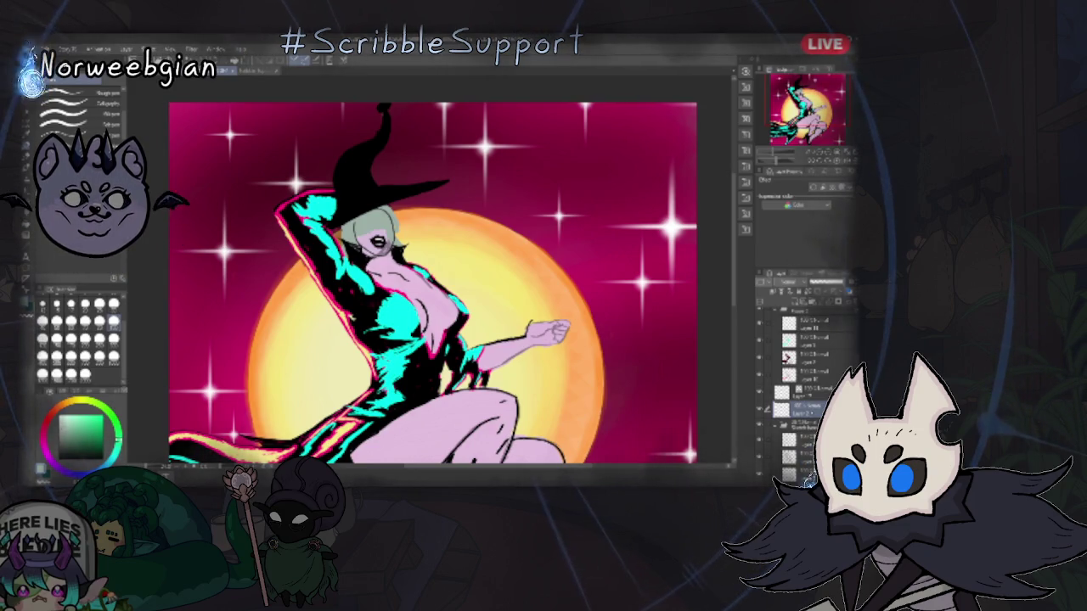
left_click_drag(809, 478, 794, 312)
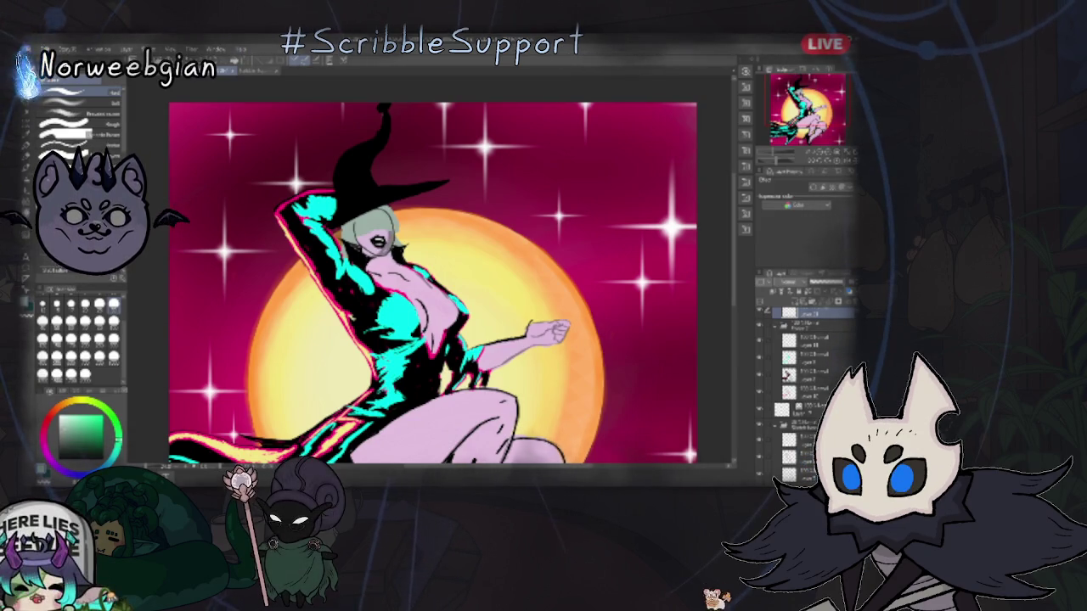
left_click(771, 155)
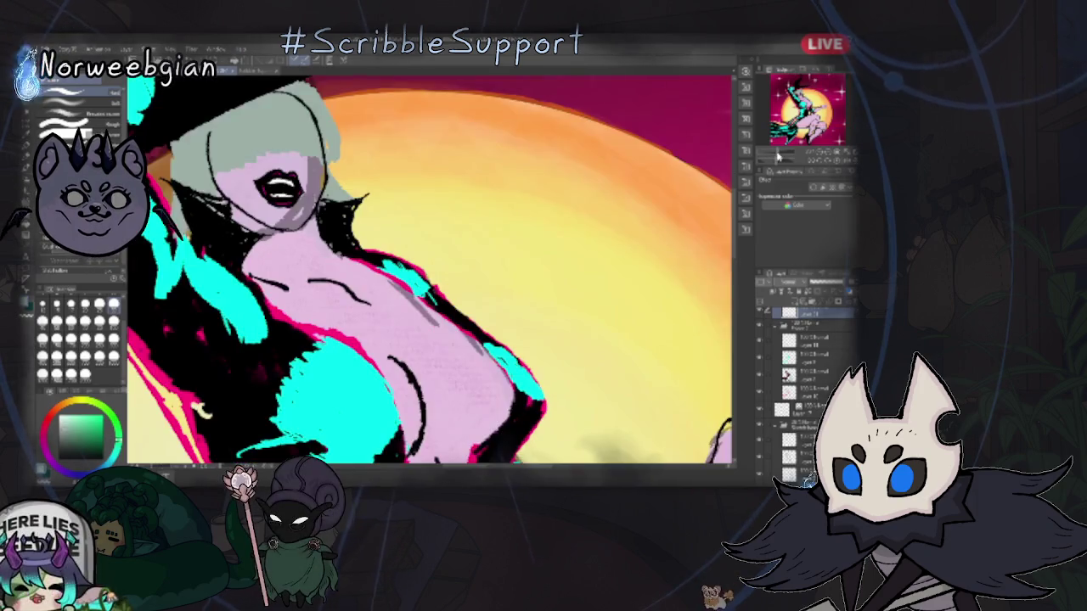
Step: Zoom and pan onto the witch's face, toggling between the Move tool (K) and brush (B)
scroll(611, 357, "up", 3)
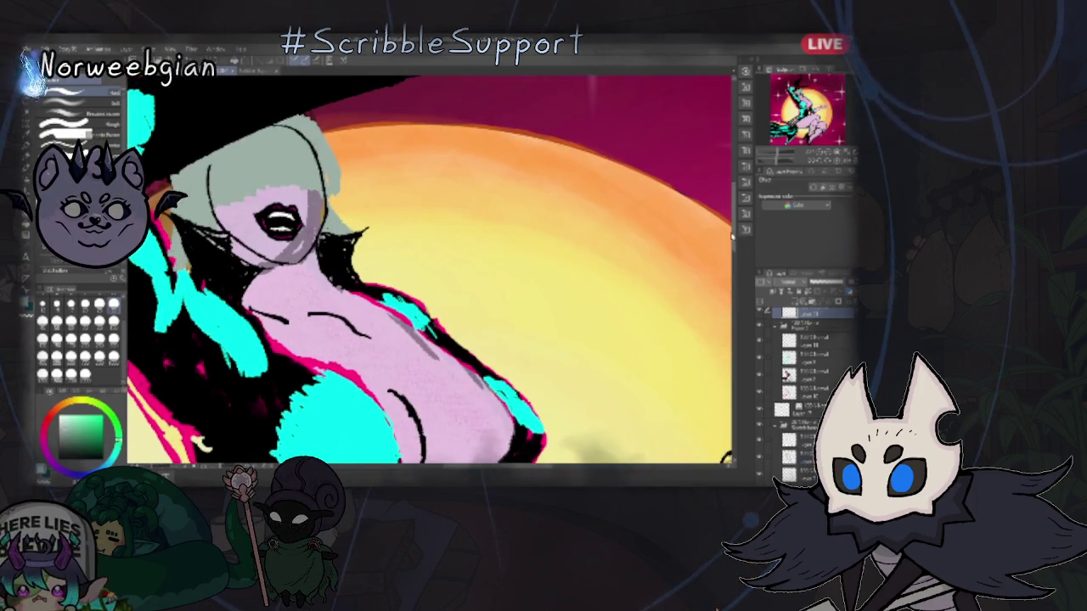
left_click_drag(479, 469, 470, 471)
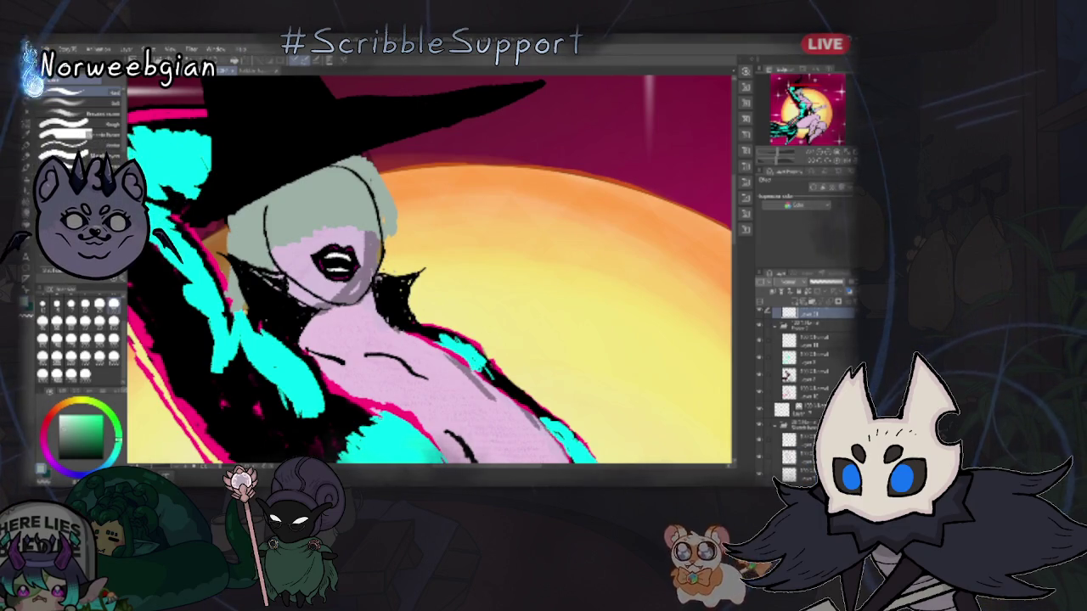
key("k")
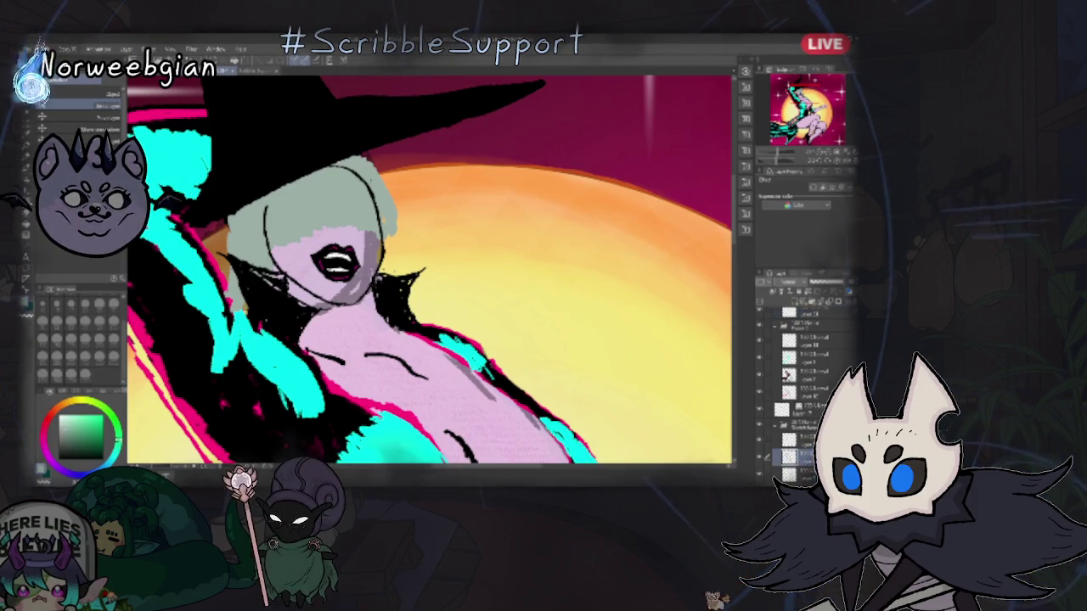
key("b")
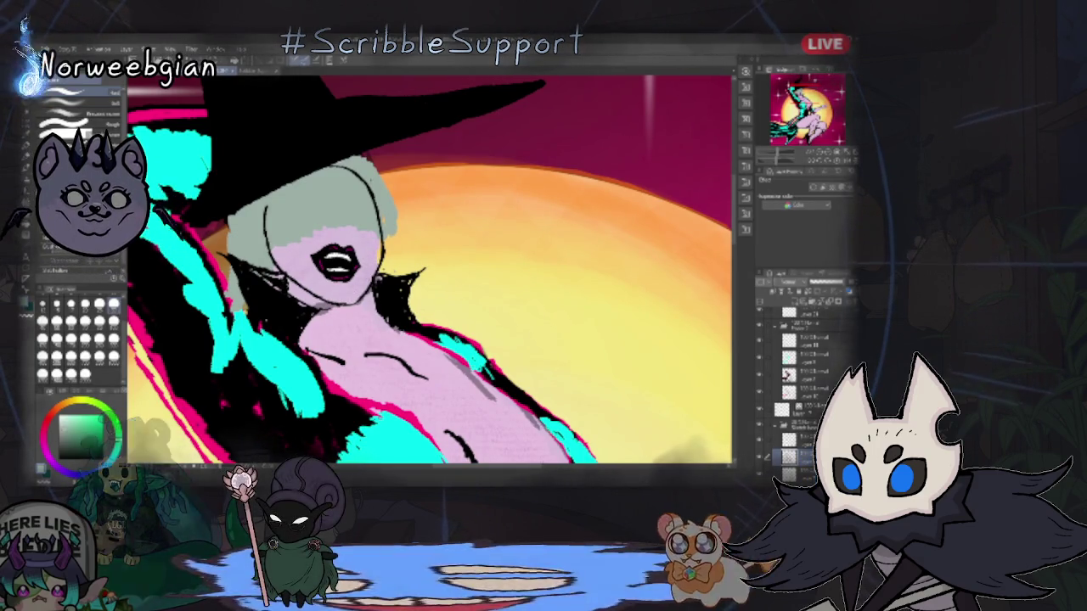
key("k")
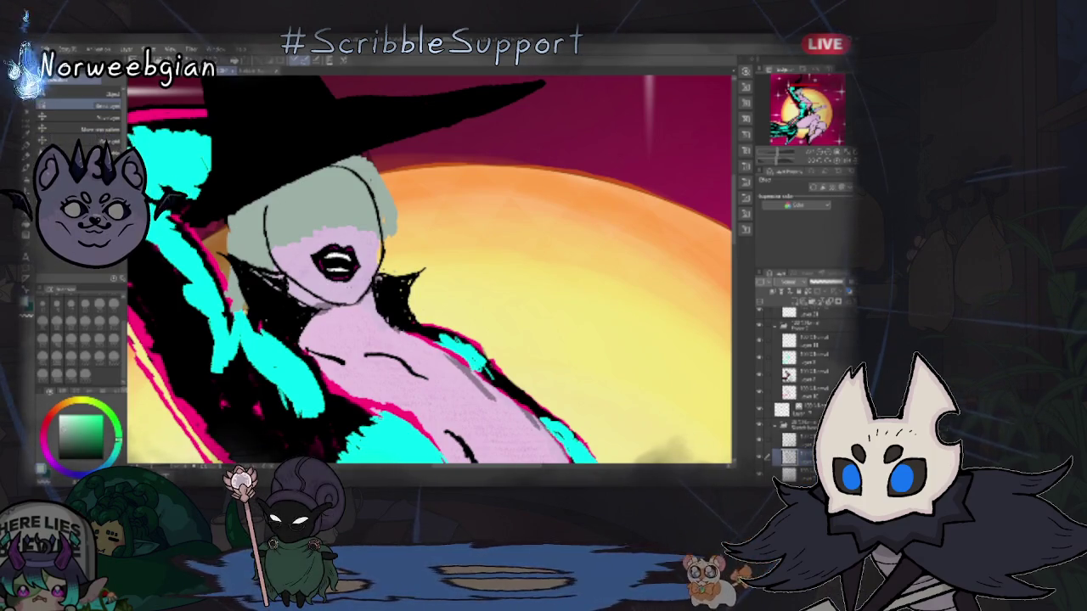
key("b")
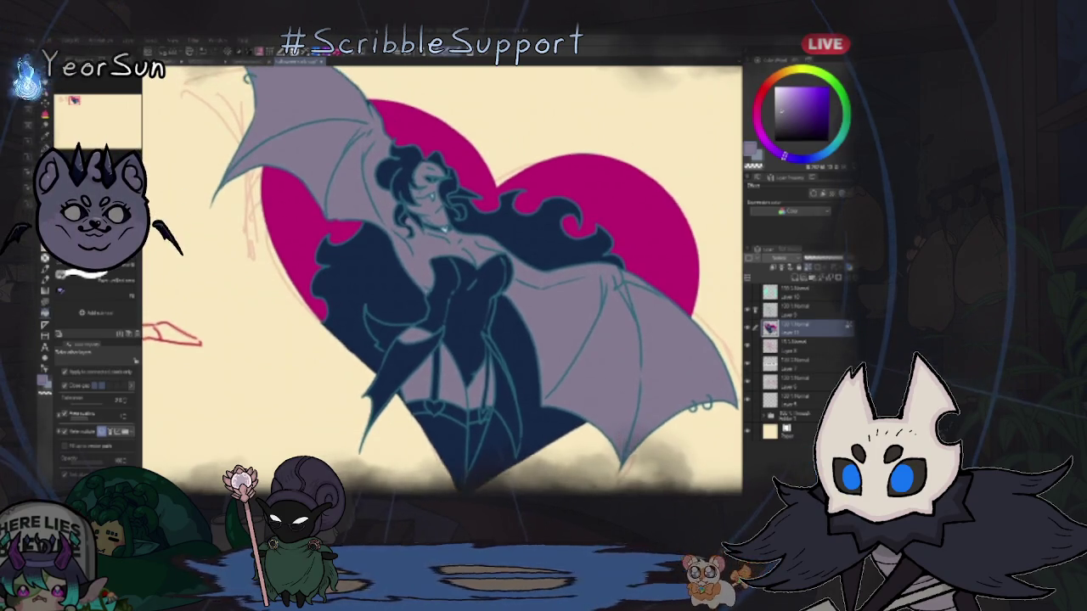
Step: Auto-select the upper-left bat wing and add the lower-right wing to the selection
key("w")
left_click(305, 153)
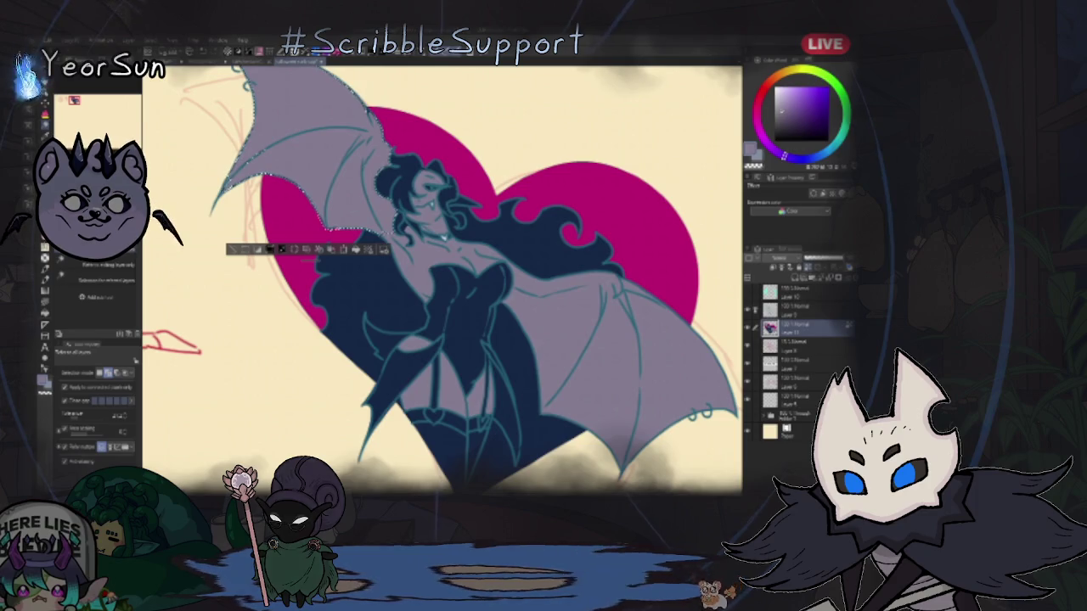
left_click(637, 356)
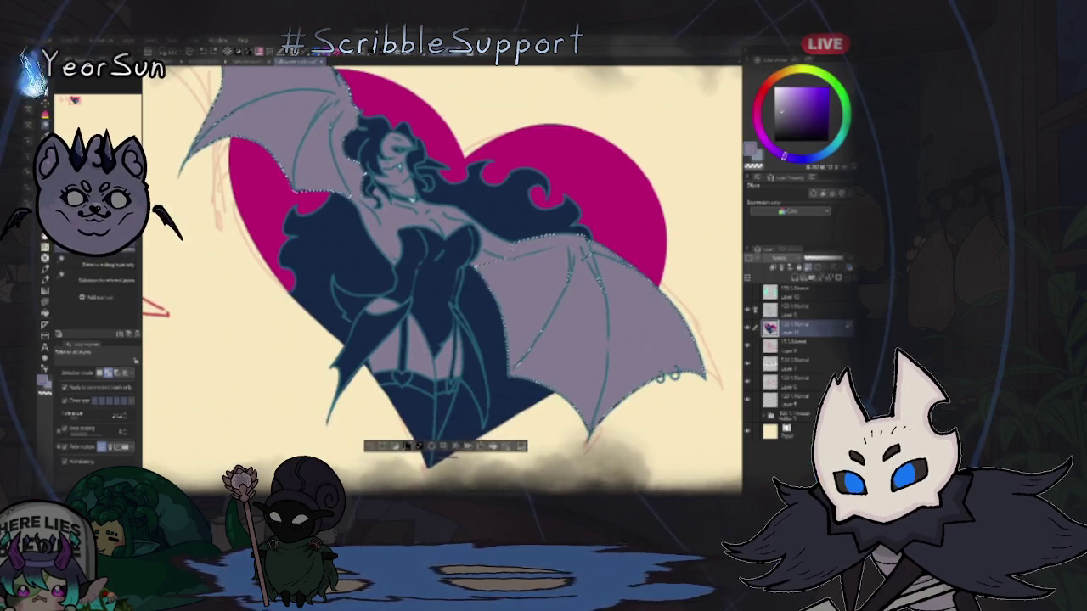
scroll(441, 280, "up", 2)
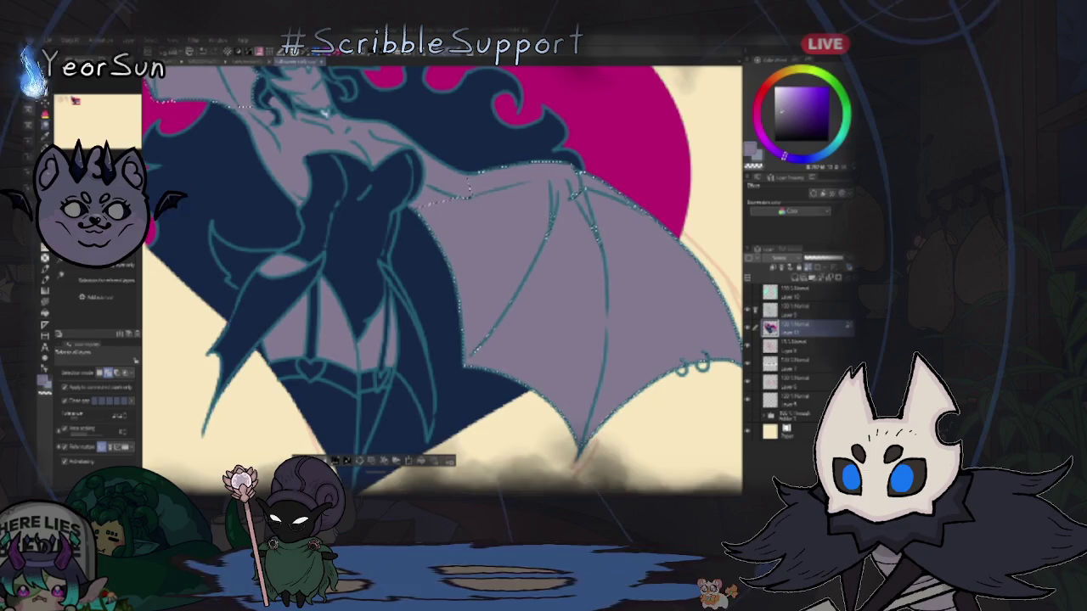
key("m")
key("m")
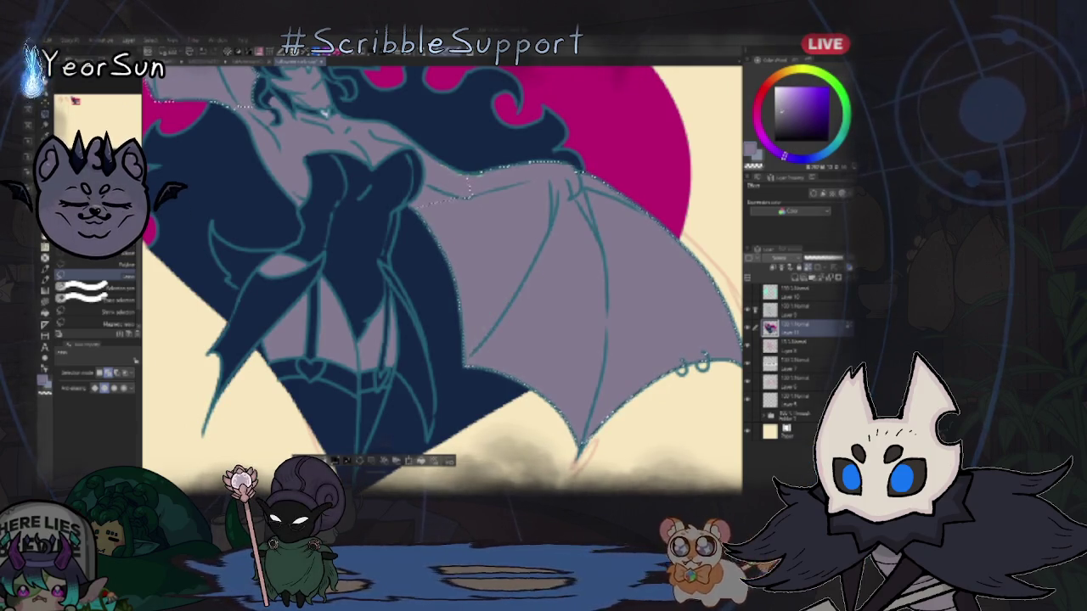
Step: Zoom out to the whole illustration and choose a soft airbrush subtool
scroll(441, 280, "up", 3)
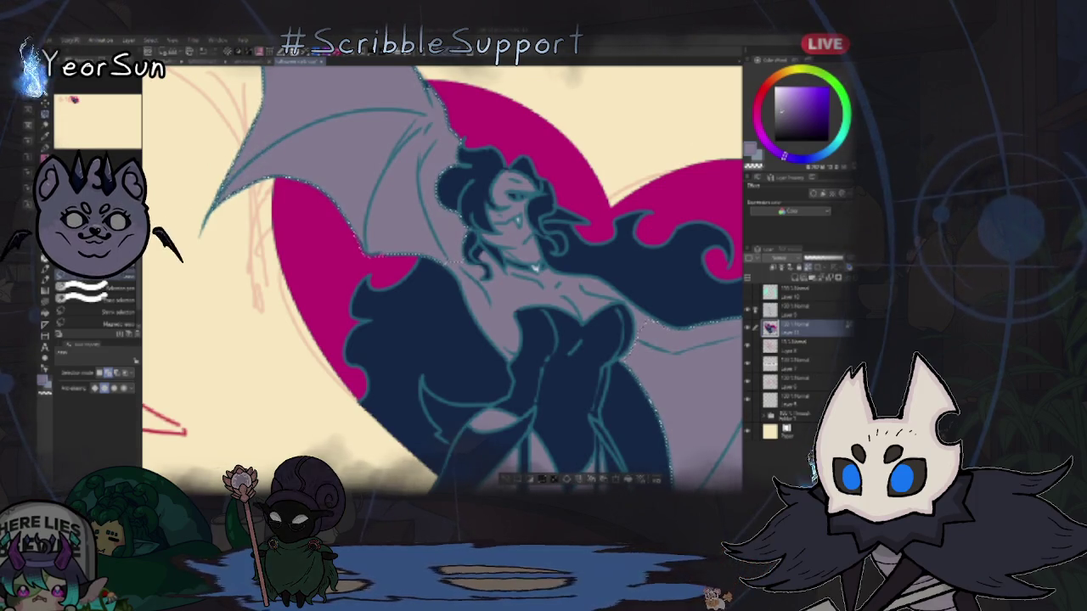
scroll(442, 280, "up", 3)
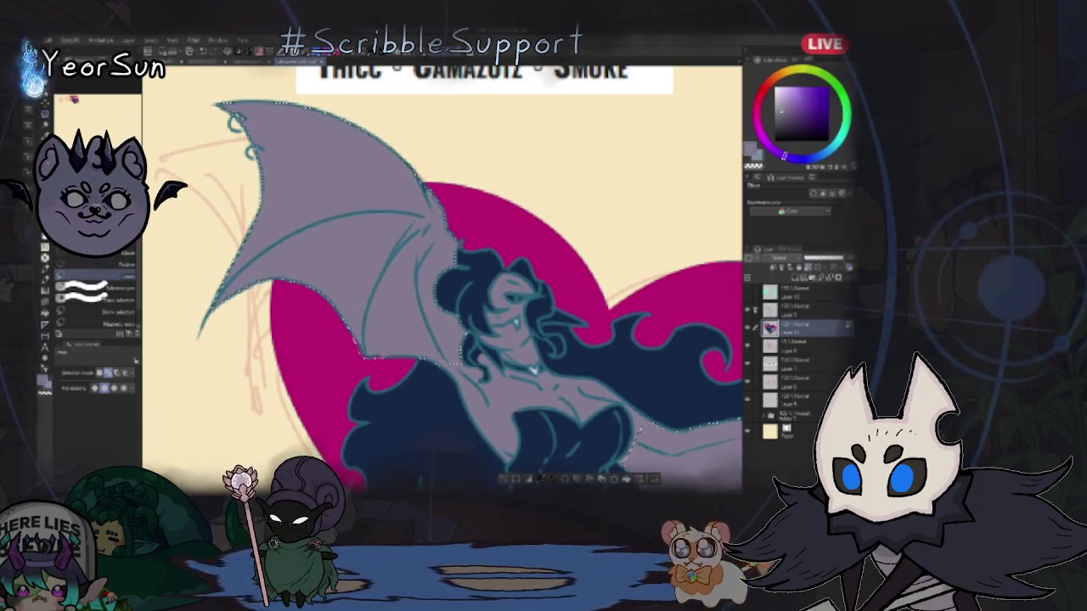
scroll(441, 280, "down", 3)
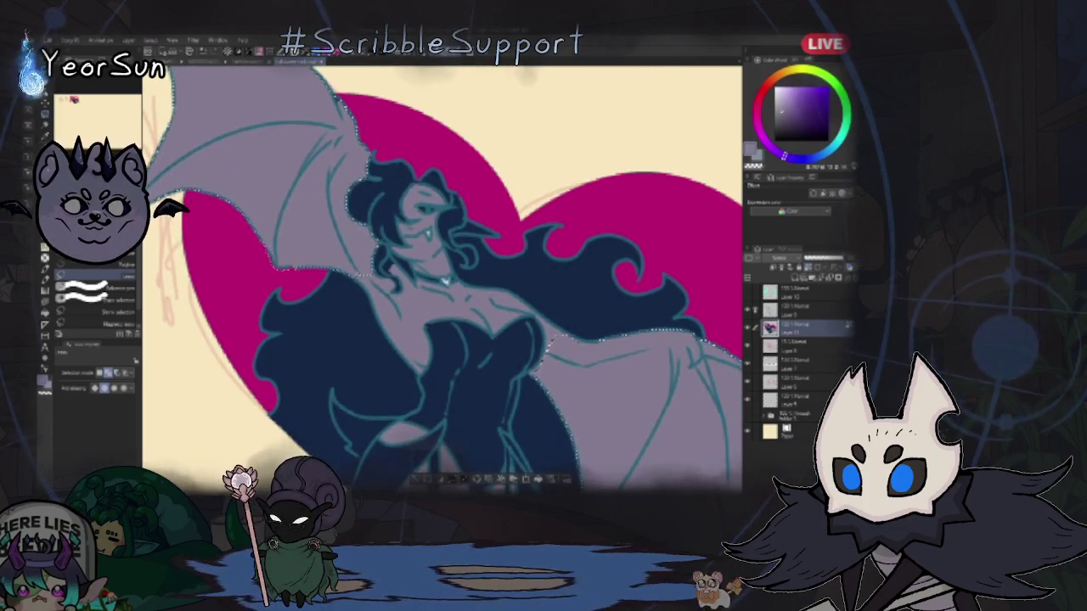
key("ctrl+0")
key("b")
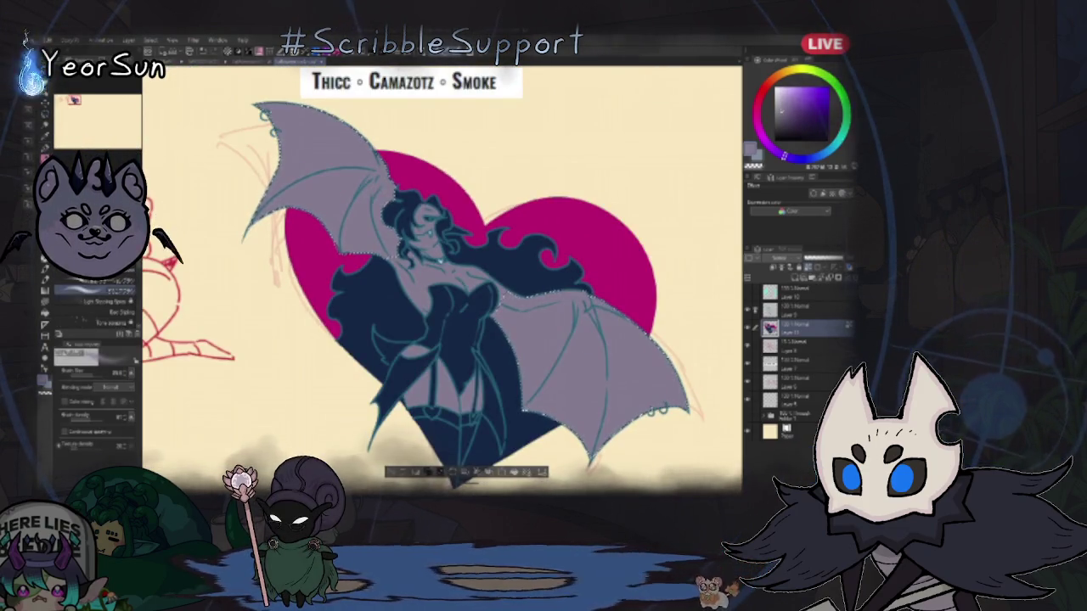
left_click(94, 282)
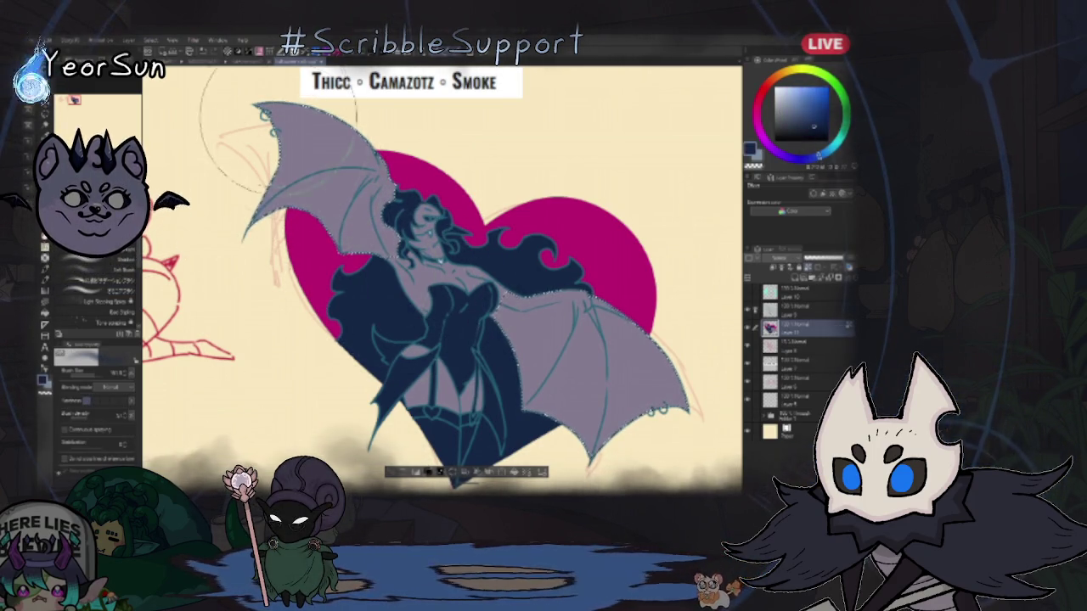
left_click_drag(278, 123, 220, 254)
mouse_move(327, 174)
left_mouse_down()
mouse_move(288, 140)
mouse_move(314, 200)
left_mouse_up()
mouse_move(552, 408)
left_mouse_down()
mouse_move(689, 357)
mouse_move(552, 382)
left_mouse_up()
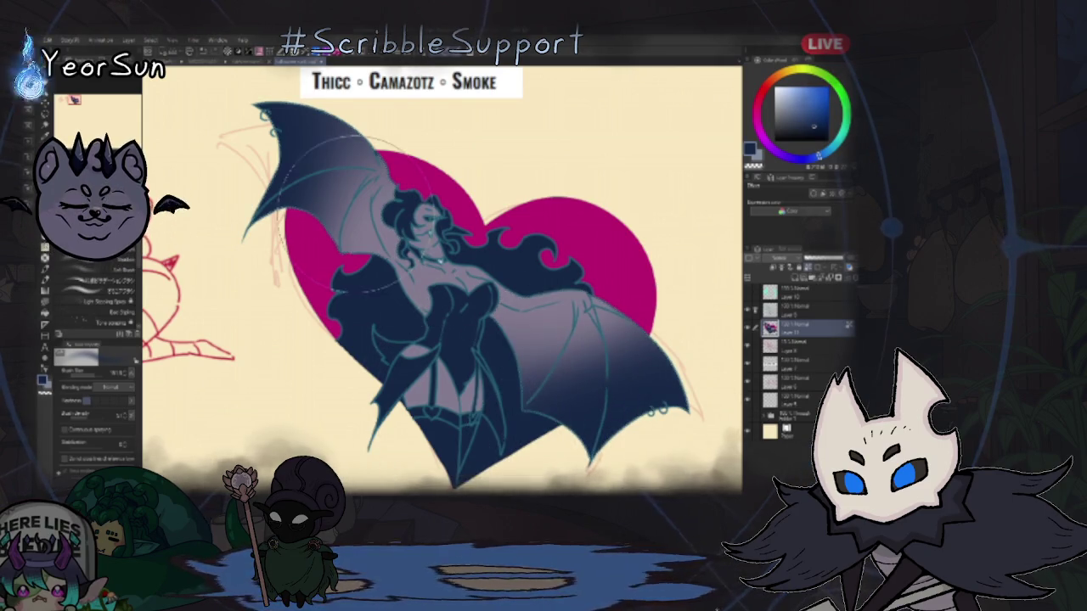
scroll(416, 174, "down", 2)
scroll(390, 192, "up", 2)
scroll(399, 213, "up", 2)
scroll(408, 238, "up", 2)
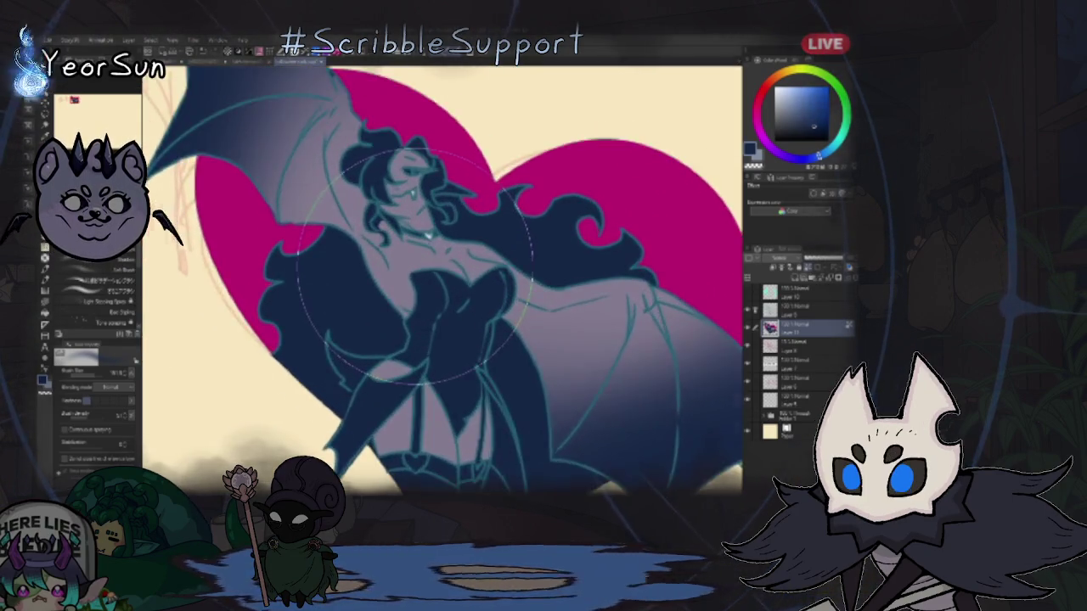
scroll(416, 264, "up", 2)
left_click(785, 111)
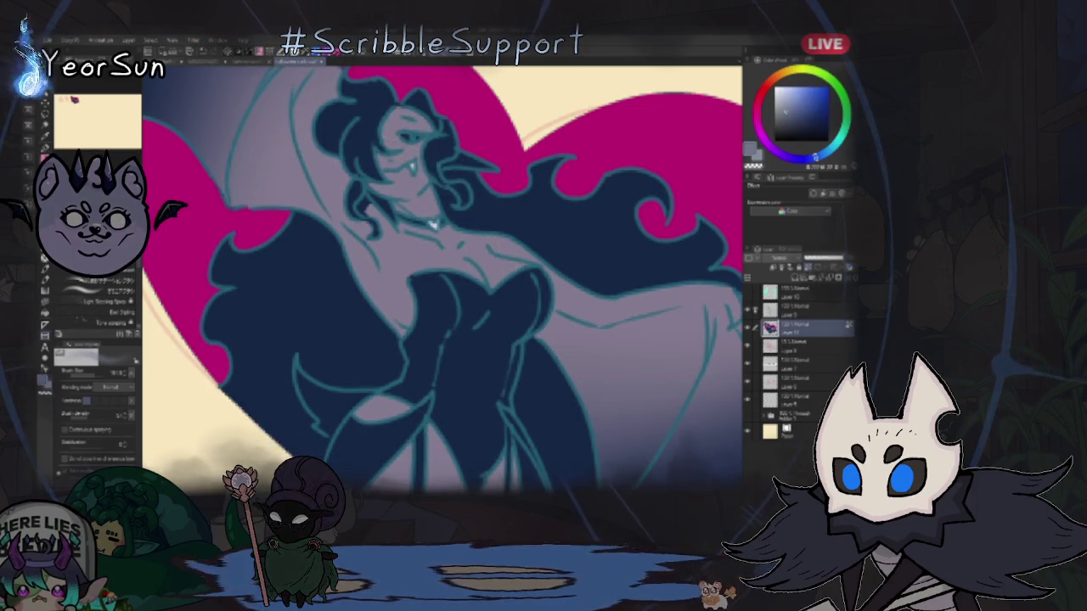
key("g")
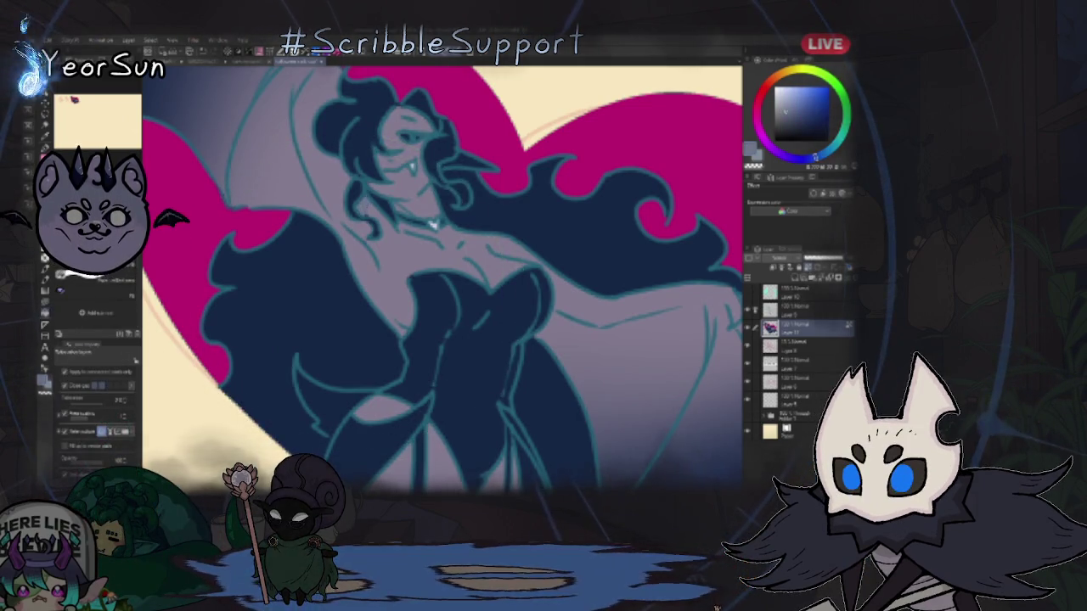
left_click(783, 155)
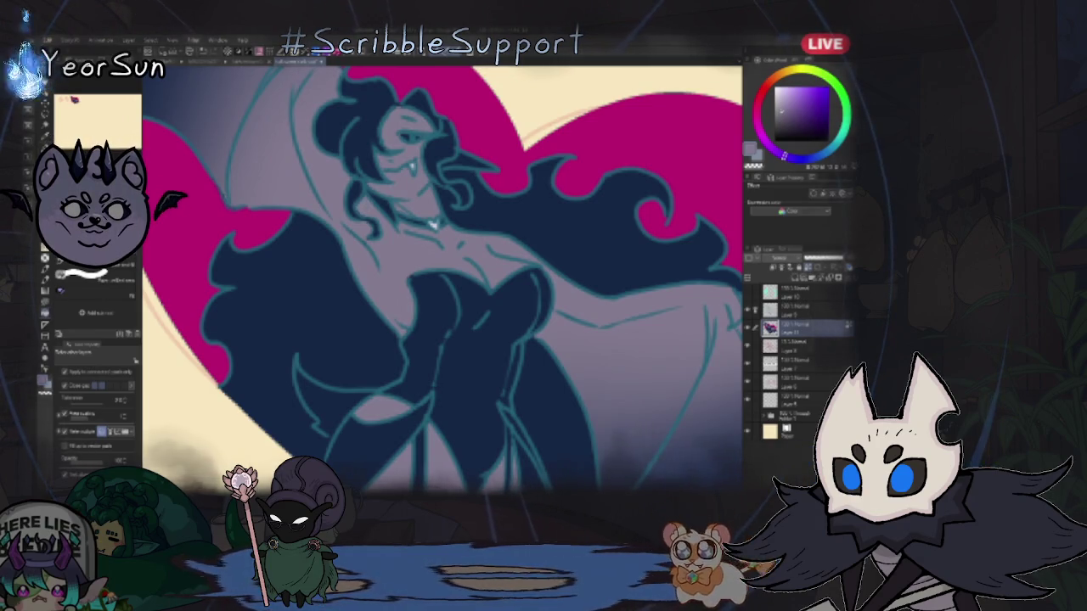
key("ctrl+minus")
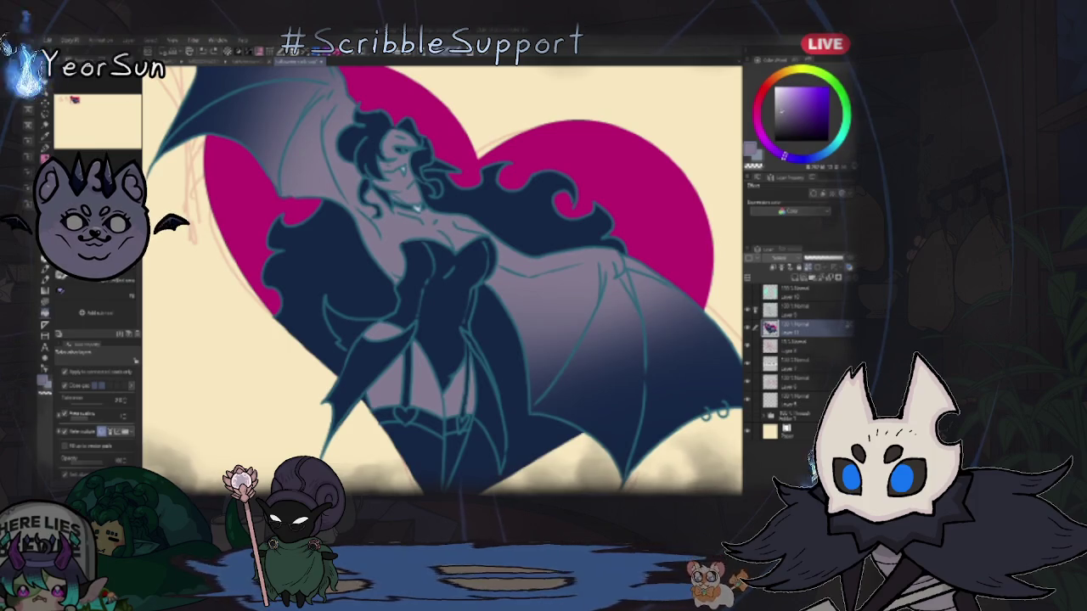
left_click(331, 288, "alt")
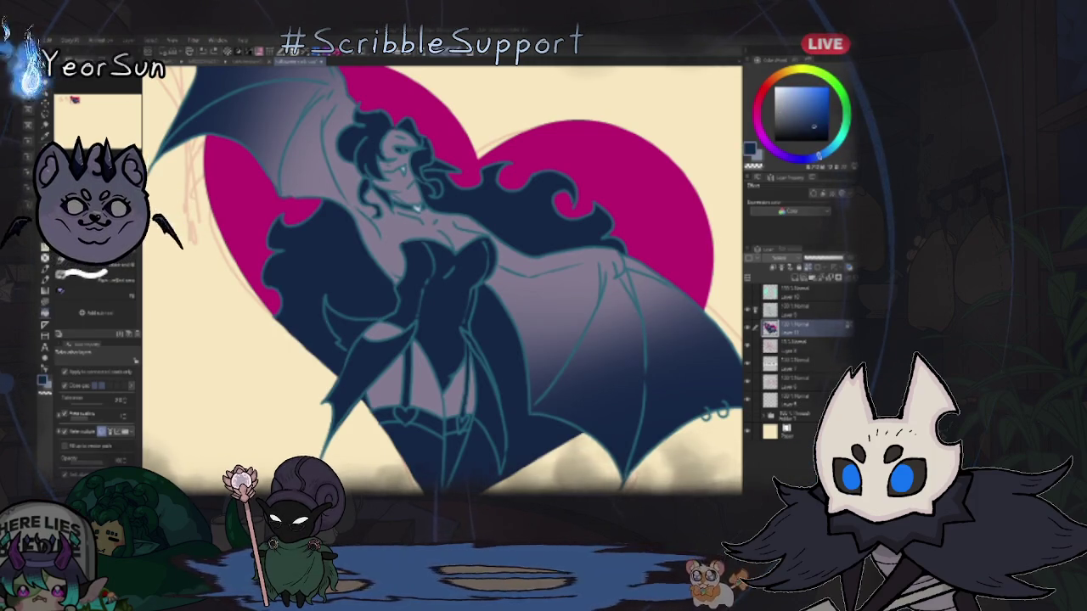
left_click(441, 255, "alt")
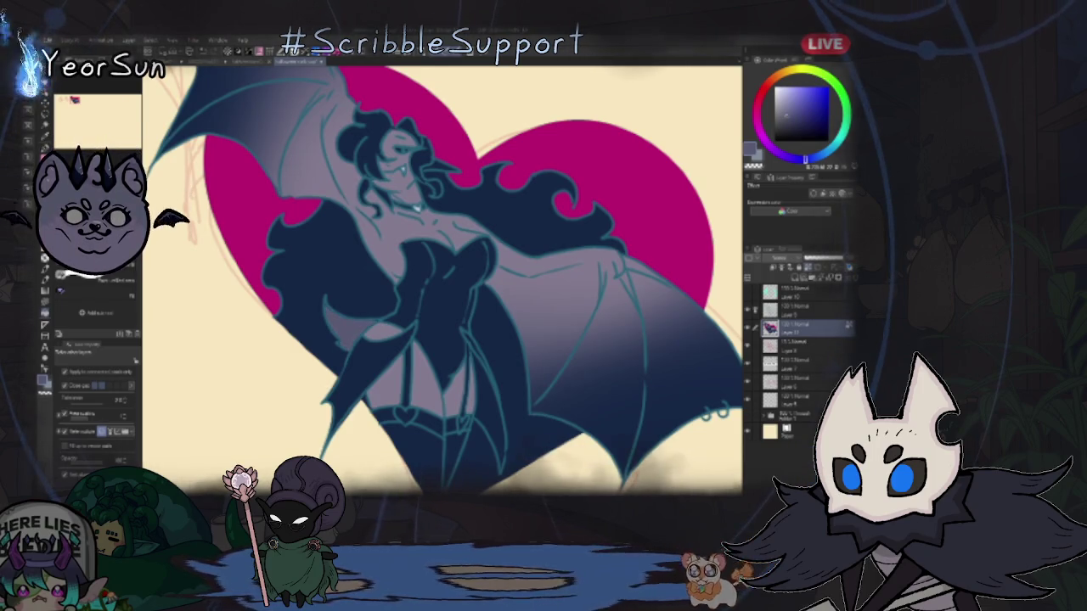
Step: Zoom in on the figure and fill the gap between wing and body with magenta
key("ctrl+plus")
key("ctrl+plus")
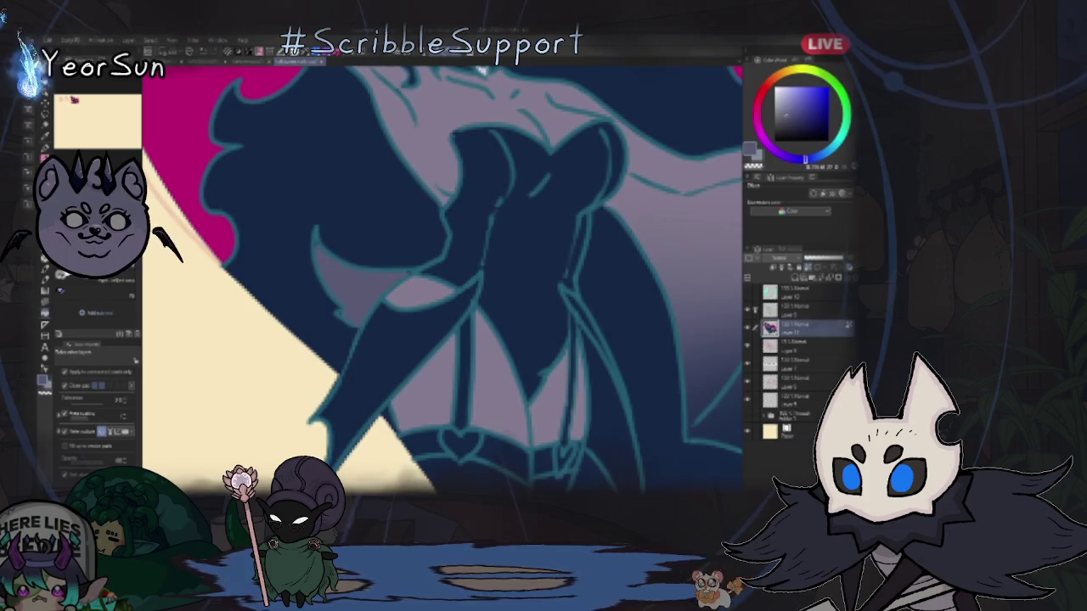
key("u")
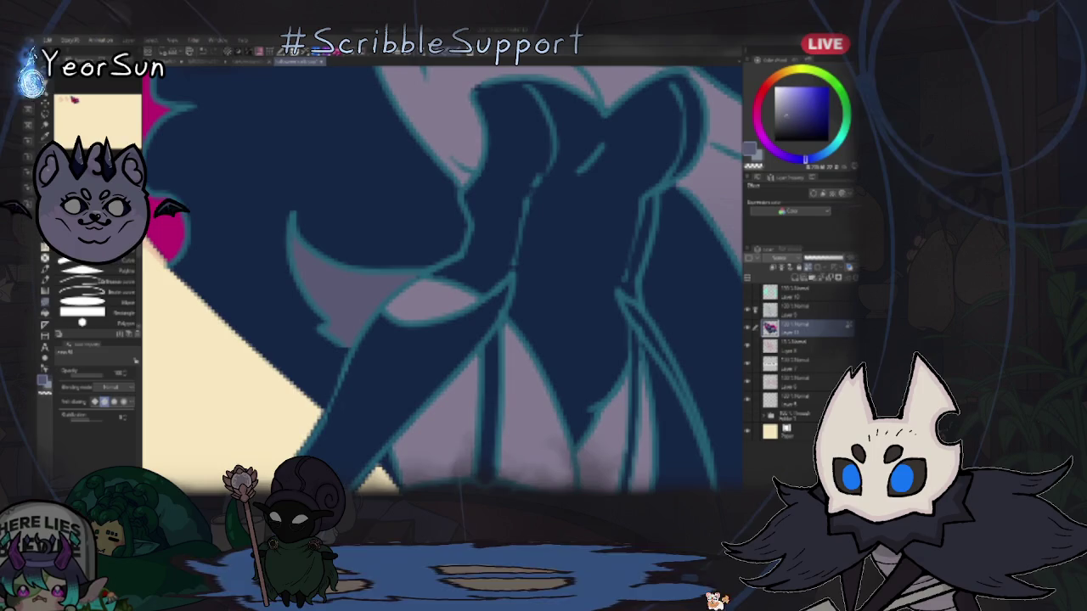
key("ctrl+minus")
key("ctrl+minus")
key("ctrl+minus")
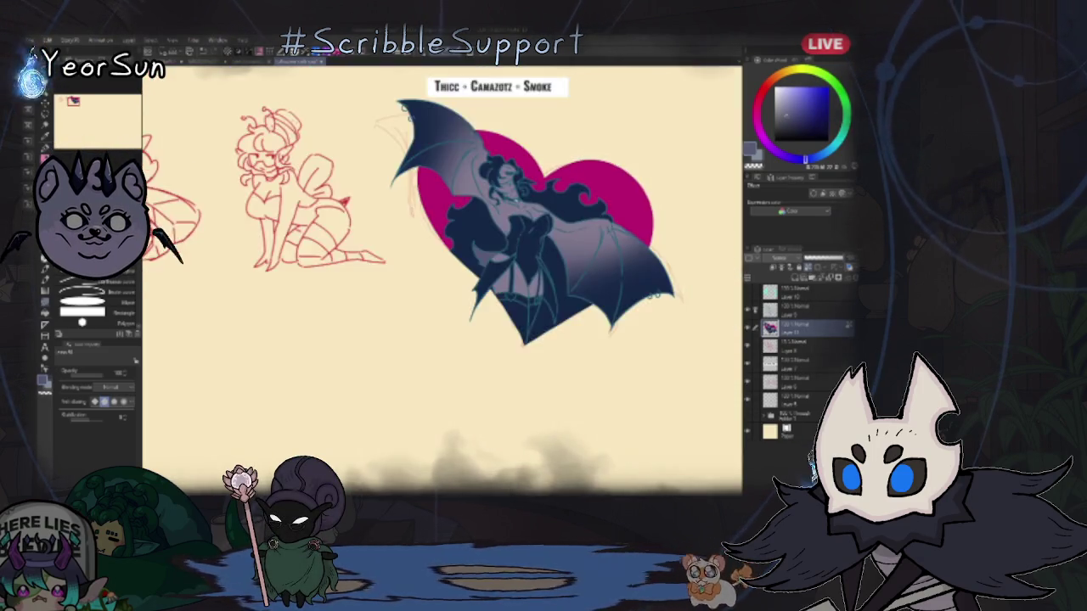
key("ctrl+plus")
key("ctrl+plus")
key("ctrl+plus")
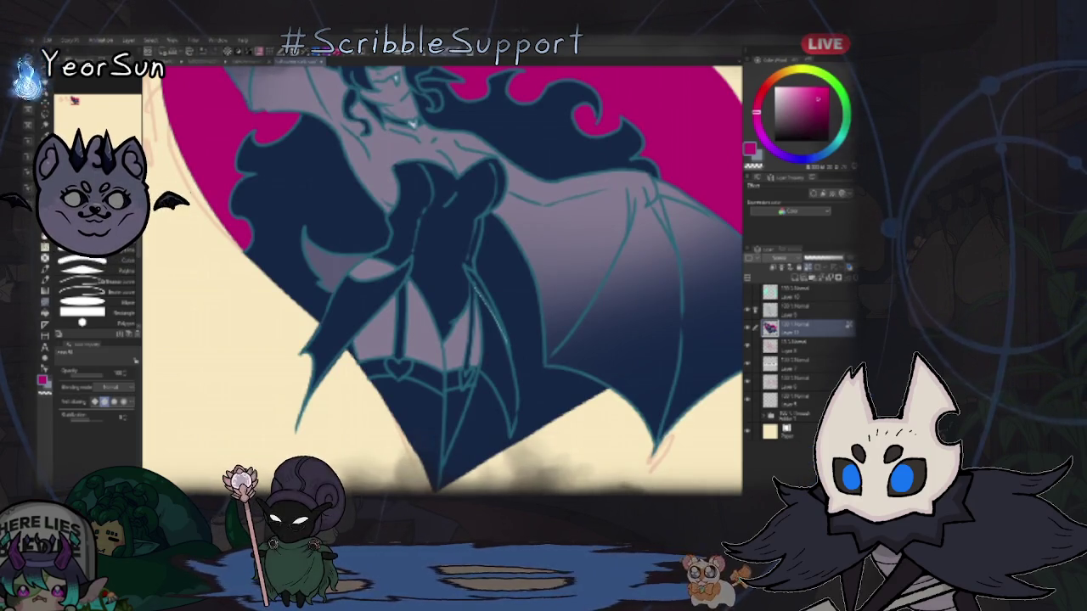
left_click(499, 382)
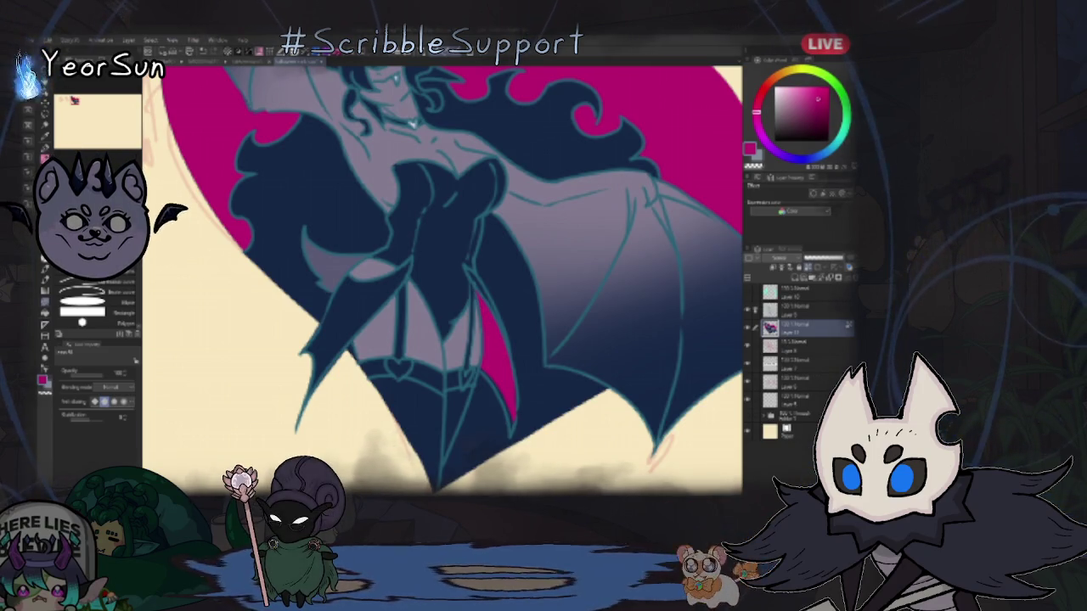
left_click(498, 360, "alt")
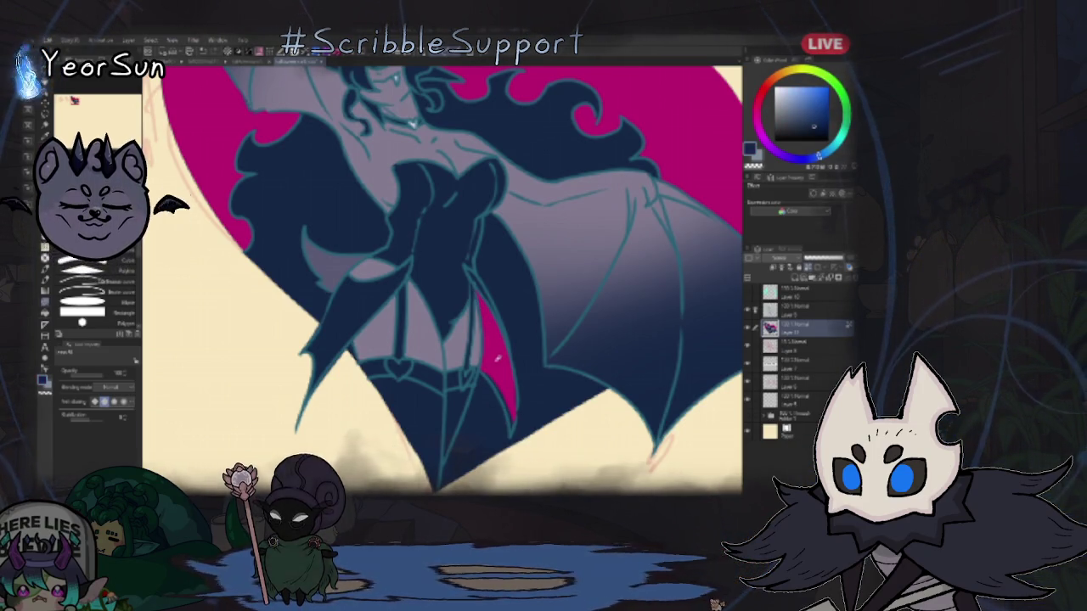
left_click(498, 360, "alt")
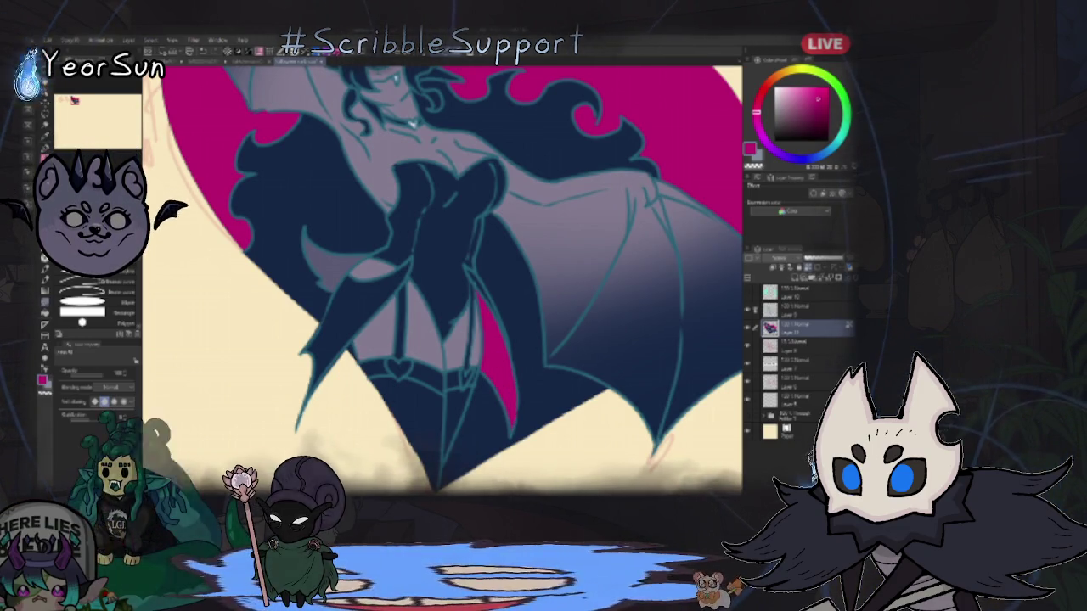
Step: Fill the small belt heart magenta, then add a new raster layer and select it
scroll(441, 280, "up", 3)
scroll(442, 280, "left", 1)
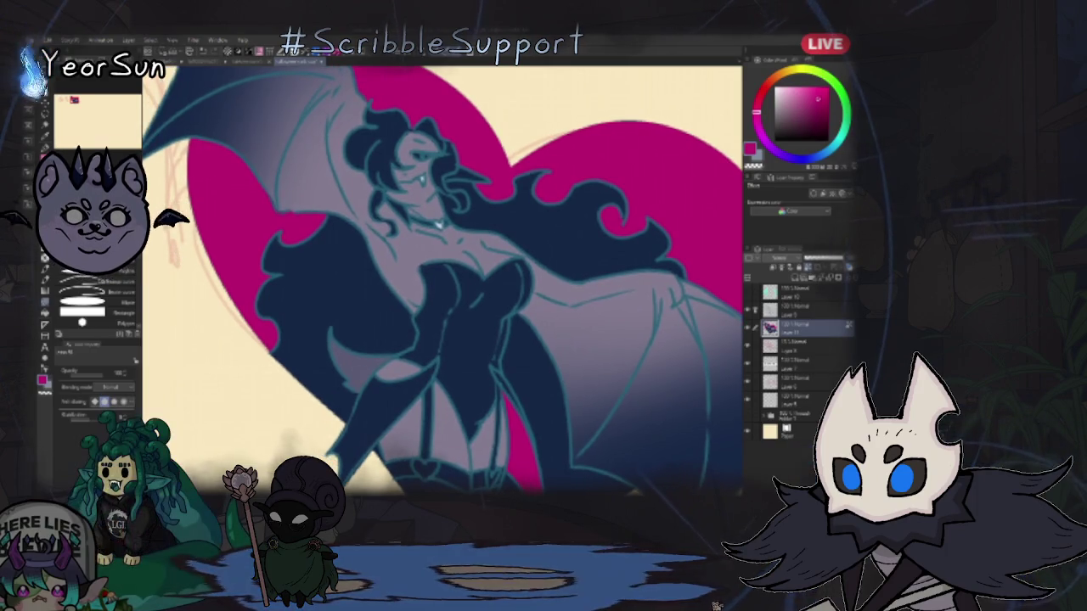
scroll(441, 280, "down", 3)
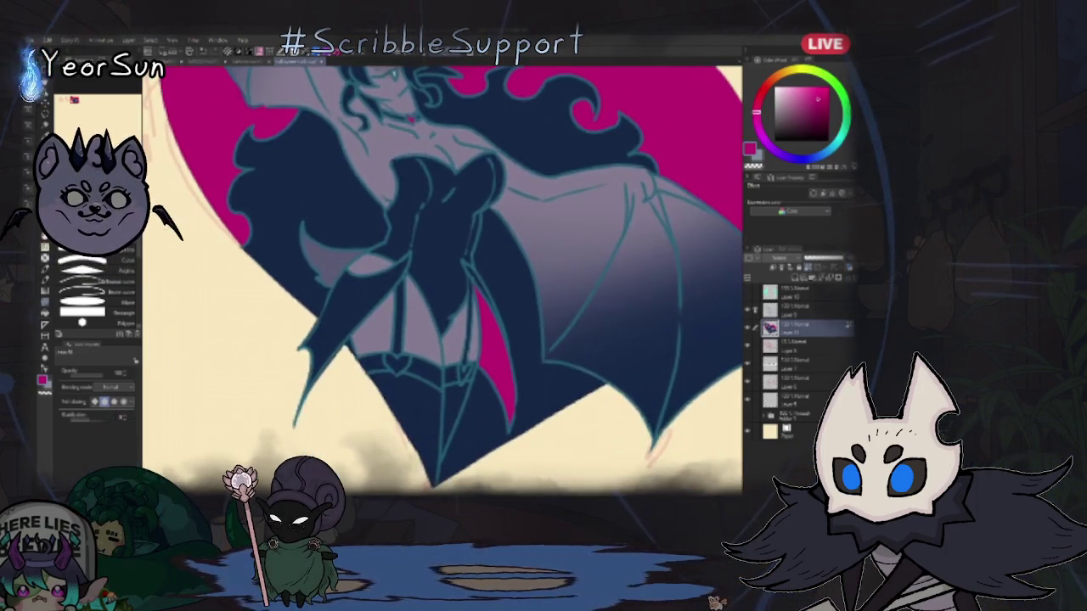
left_click_drag(387, 358, 404, 360)
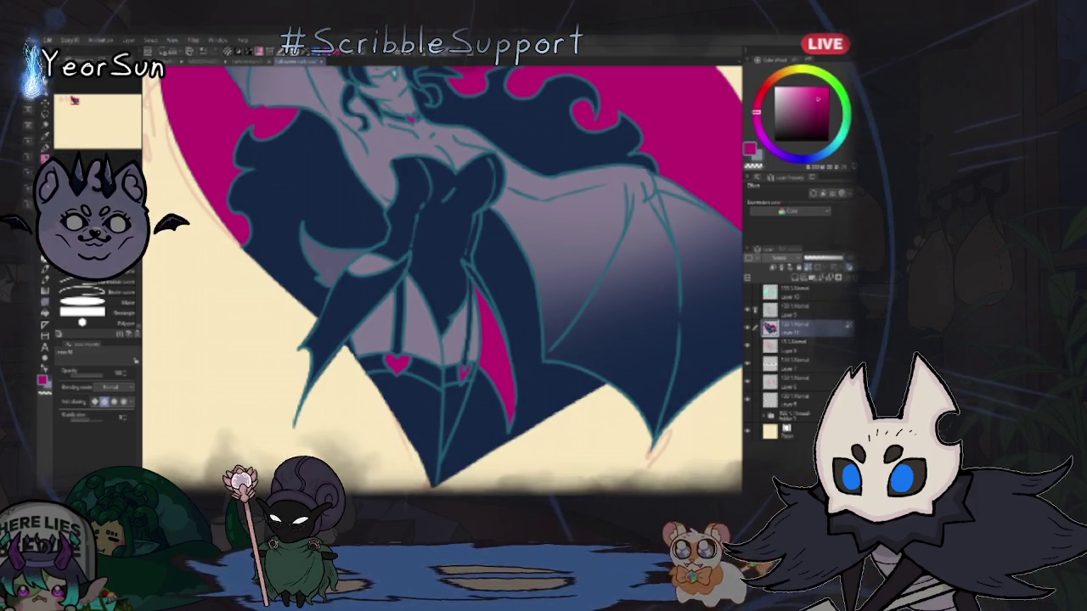
scroll(442, 281, "up", 3)
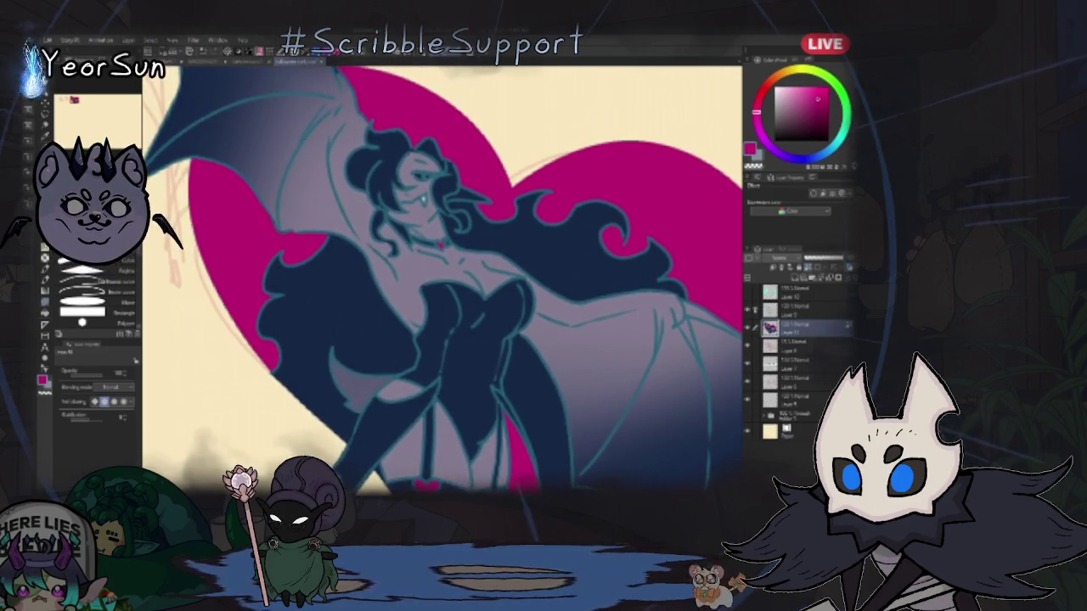
key("ctrl+shift+n")
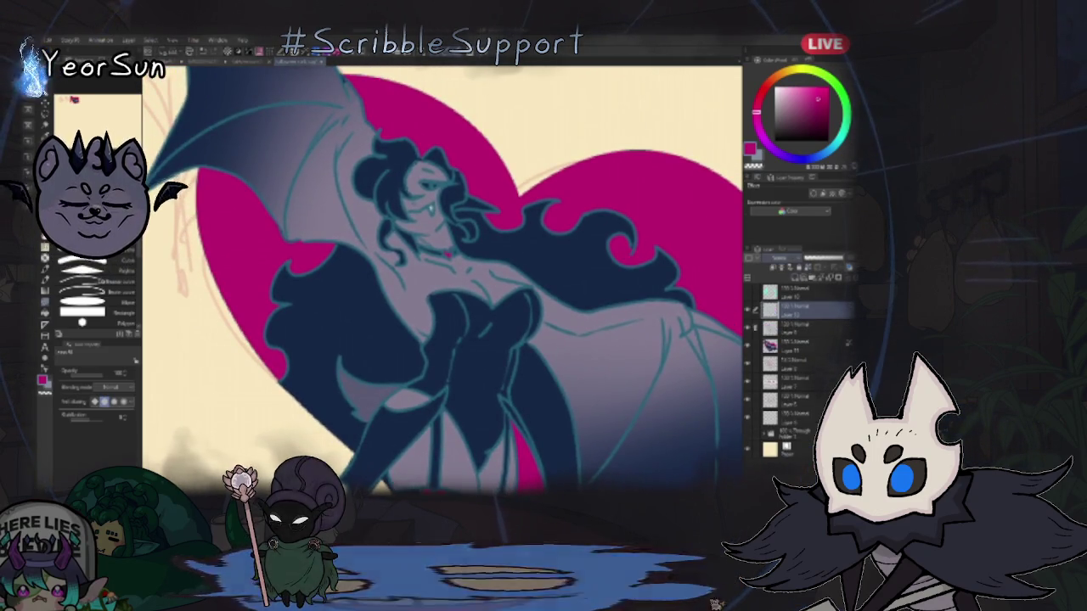
left_click(802, 290)
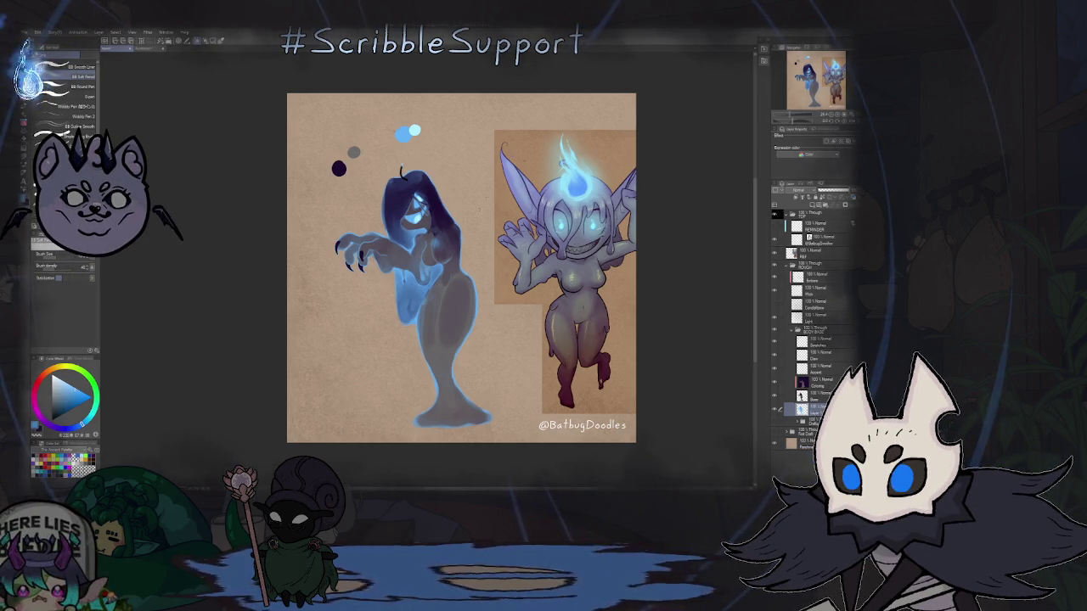
Step: On the touch-up layer, paint a light blue curved rim across the hood
scroll(471, 225, "up", 1)
scroll(471, 226, "up", 2)
scroll(471, 226, "up", 2)
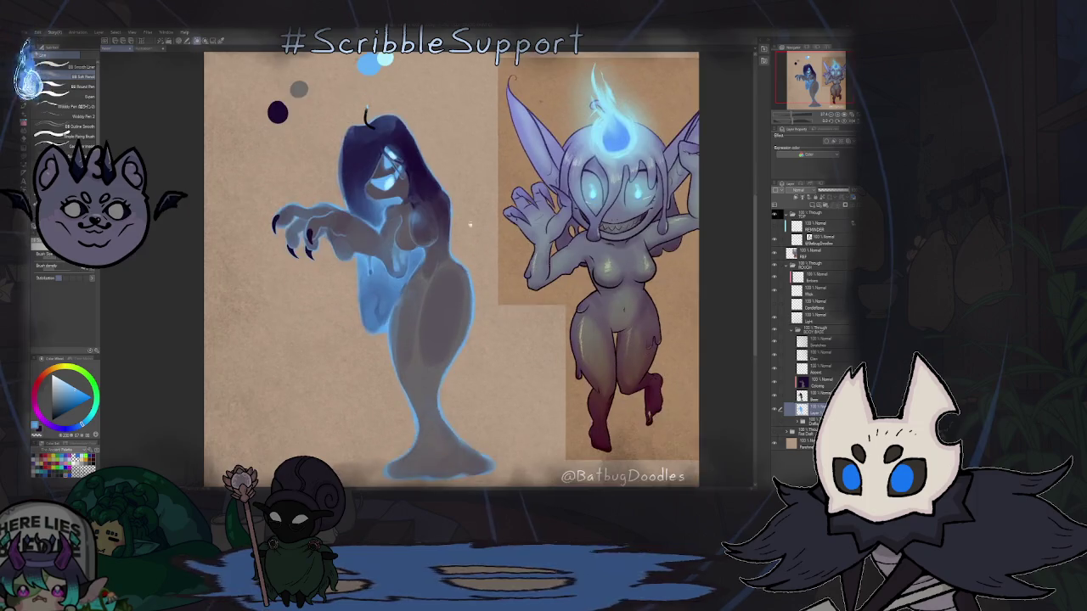
scroll(476, 251, "down", 1)
scroll(441, 216, "down", 1)
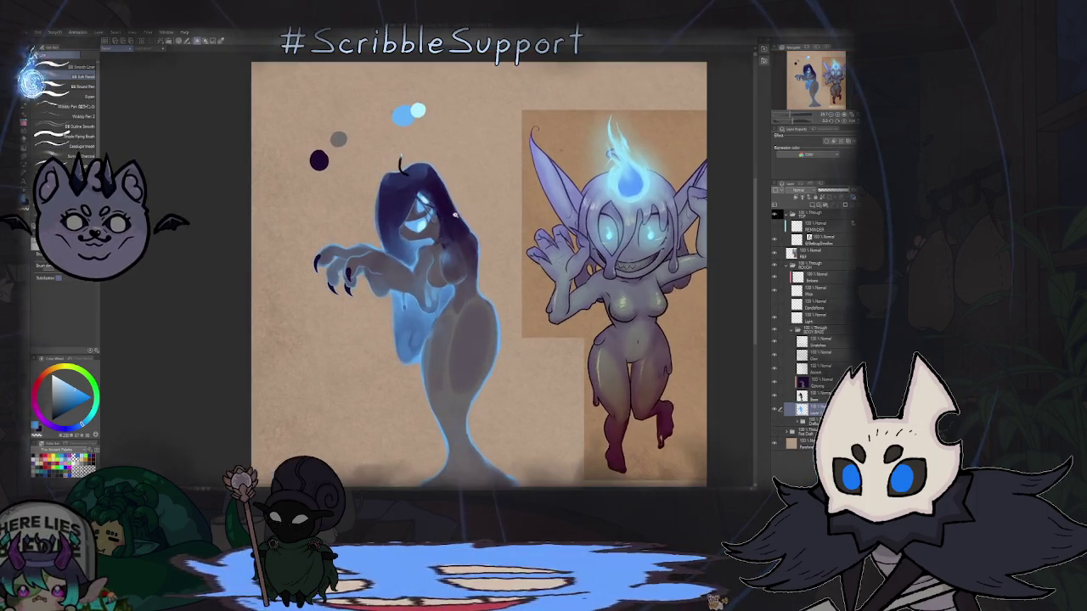
left_click(822, 343)
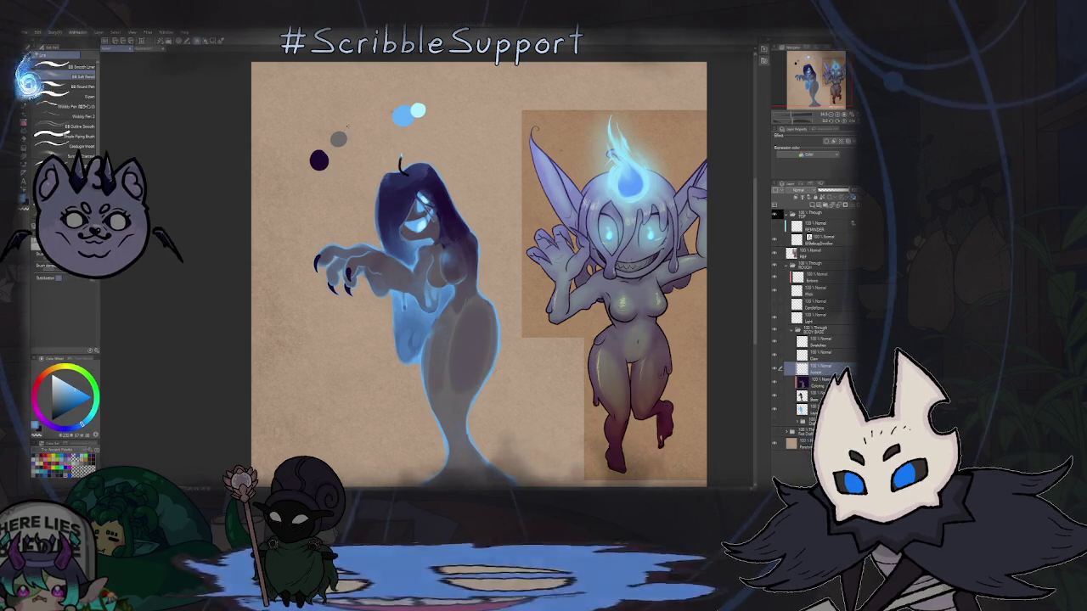
scroll(396, 183, "up", 1)
scroll(396, 183, "up", 5)
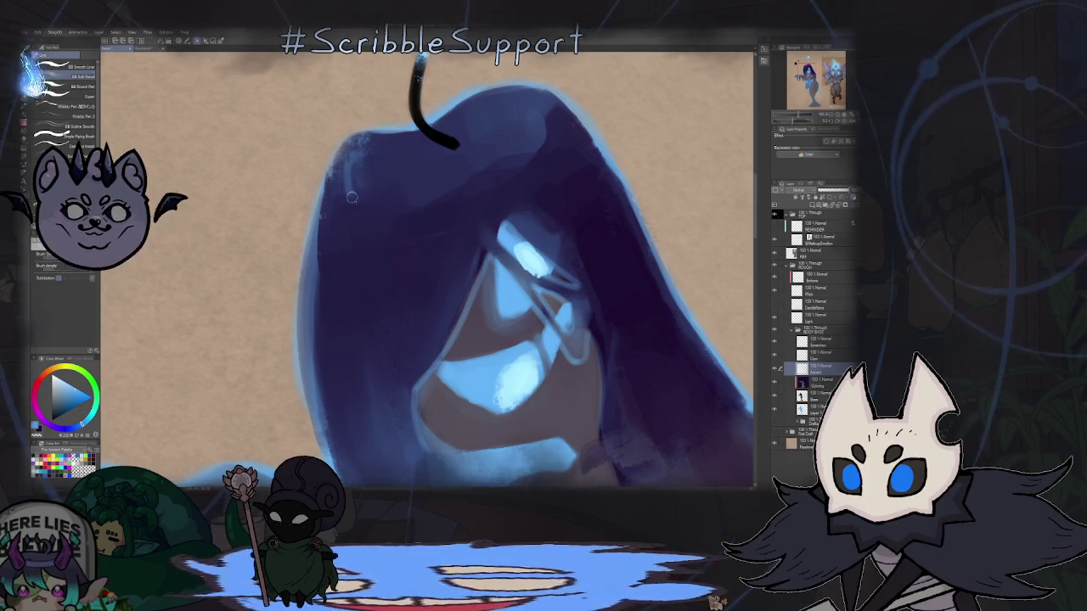
left_click_drag(347, 161, 543, 127)
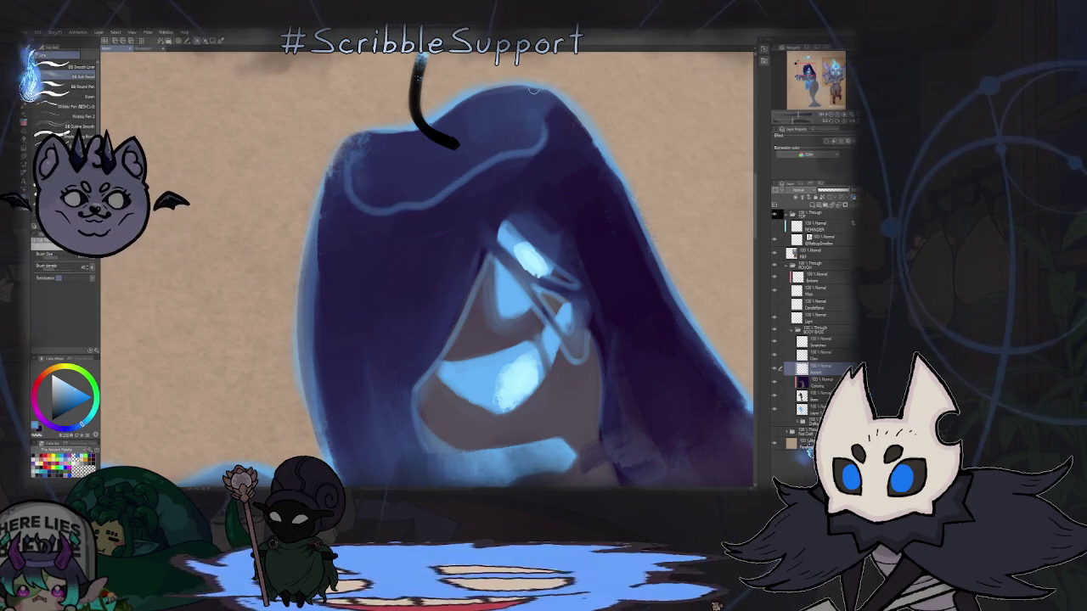
Step: Rotate the view about 15° clockwise and zoom in on the left figure's claws
key("ctrl+0")
scroll(474, 142, "down", 3)
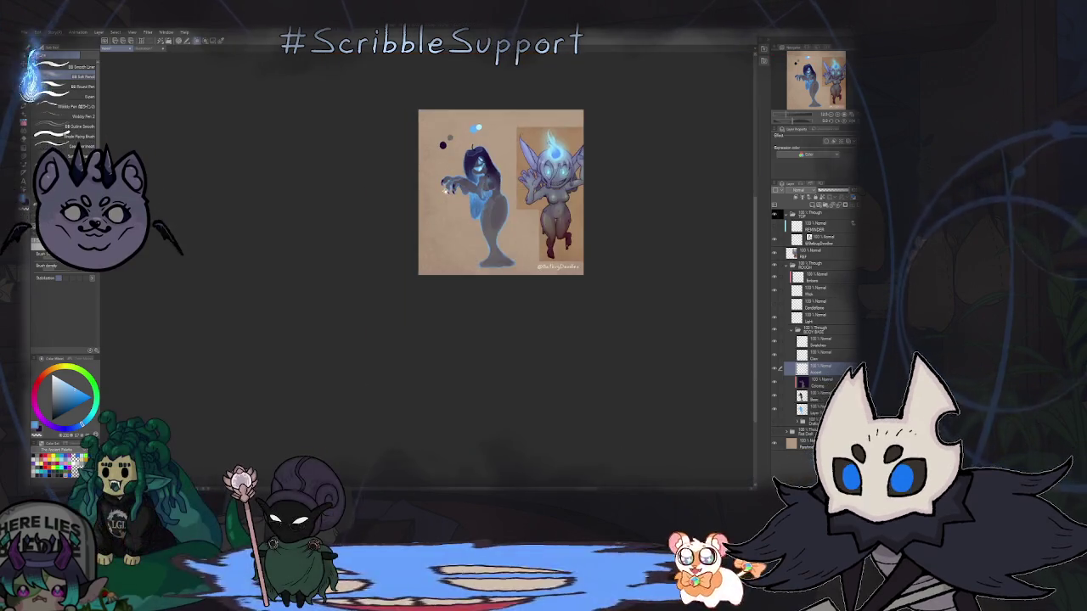
scroll(479, 154, "up", 3)
scroll(481, 153, "up", 4)
scroll(479, 153, "down", 3)
scroll(432, 121, "down", 4)
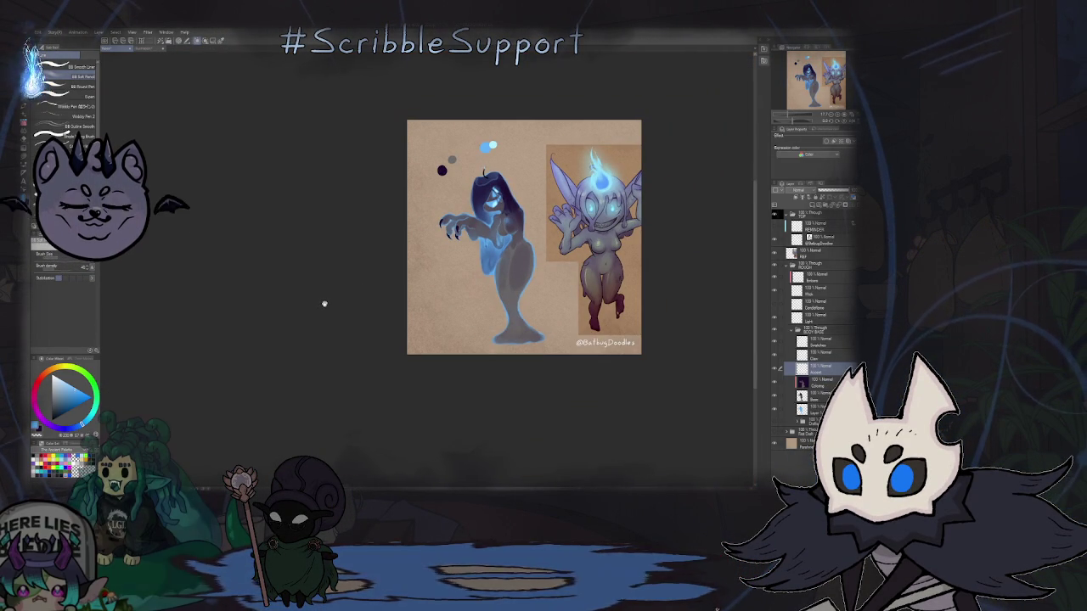
scroll(424, 273, "up", 2)
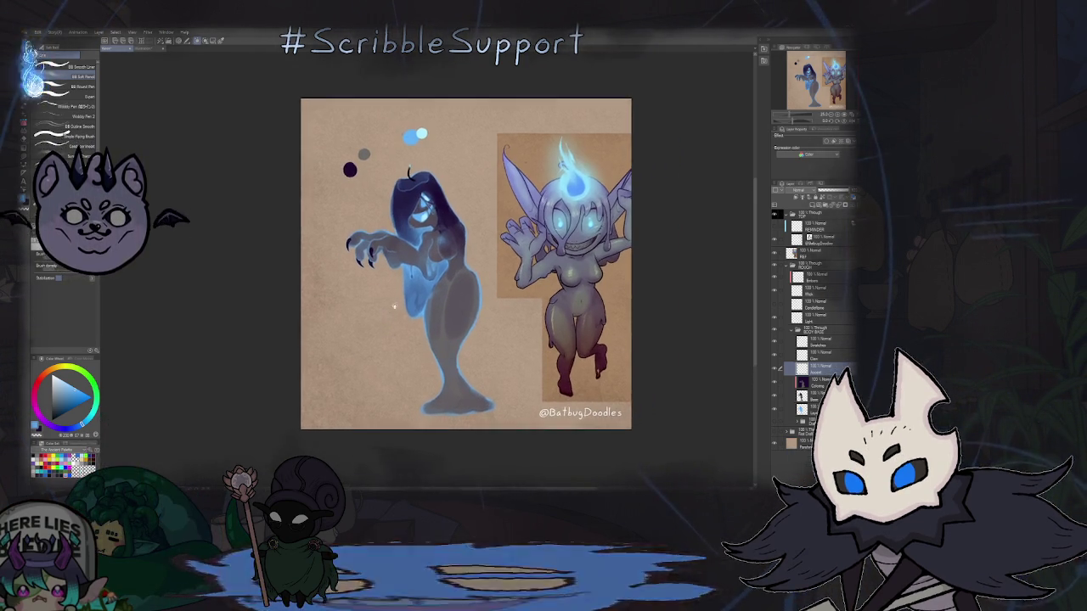
scroll(374, 310, "up", 2)
scroll(374, 310, "up", 1)
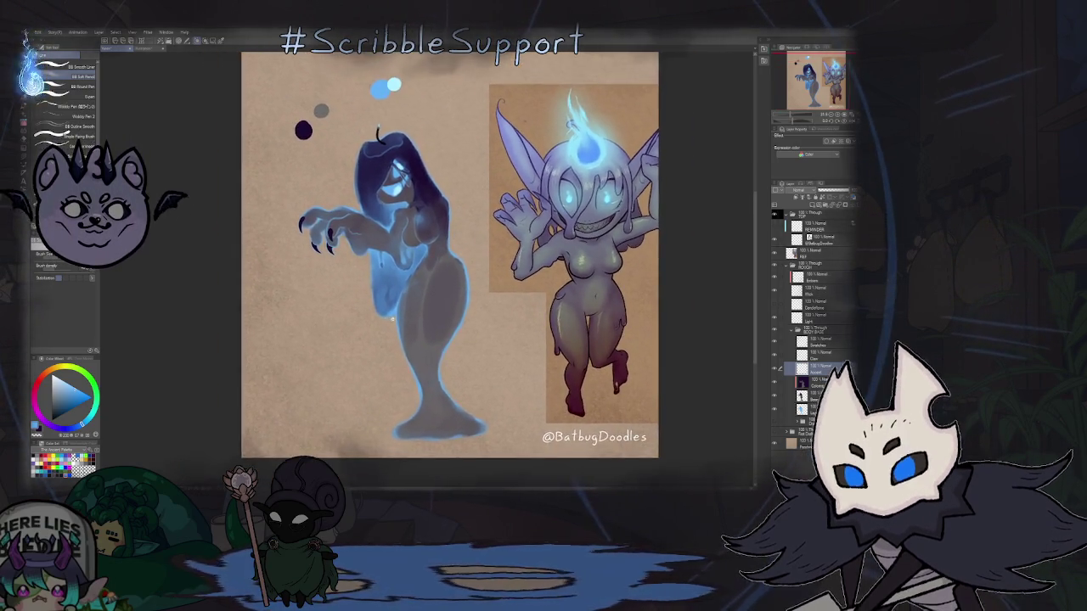
scroll(387, 313, "up", 2)
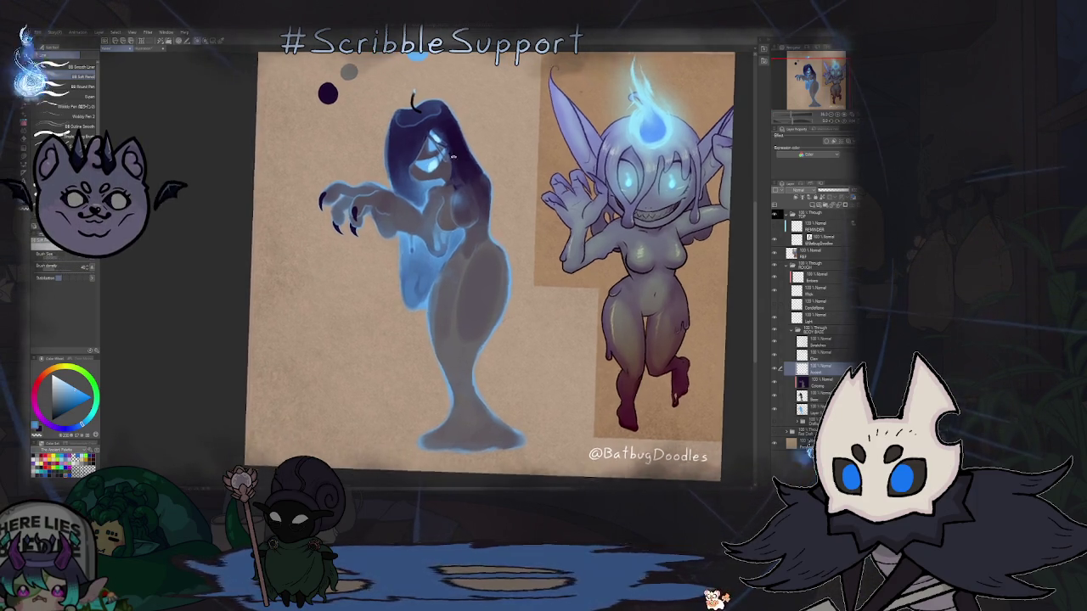
left_click_drag(595, 255, 560, 357)
scroll(400, 125, "up", 6)
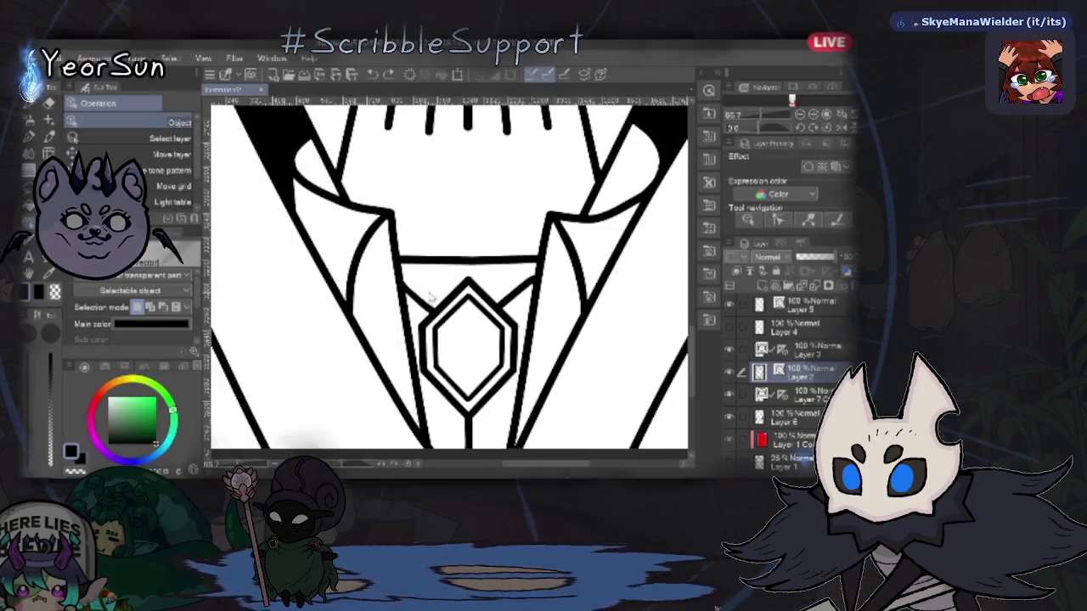
Step: Select the small diagonal vector line below the collar and nudge it slightly down-left
left_click(422, 304)
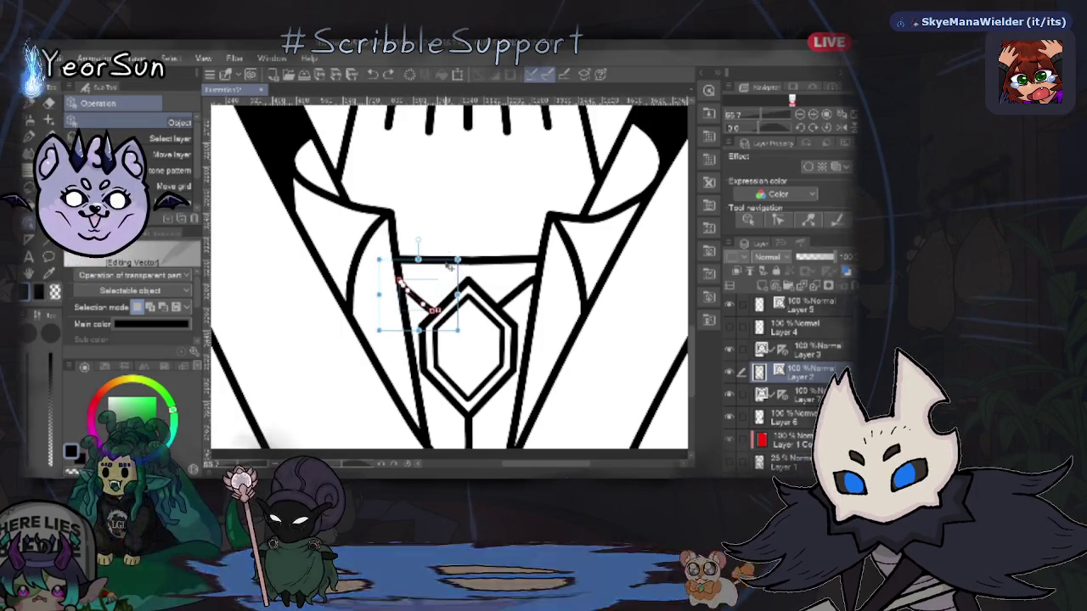
left_click(429, 265)
left_click(425, 301)
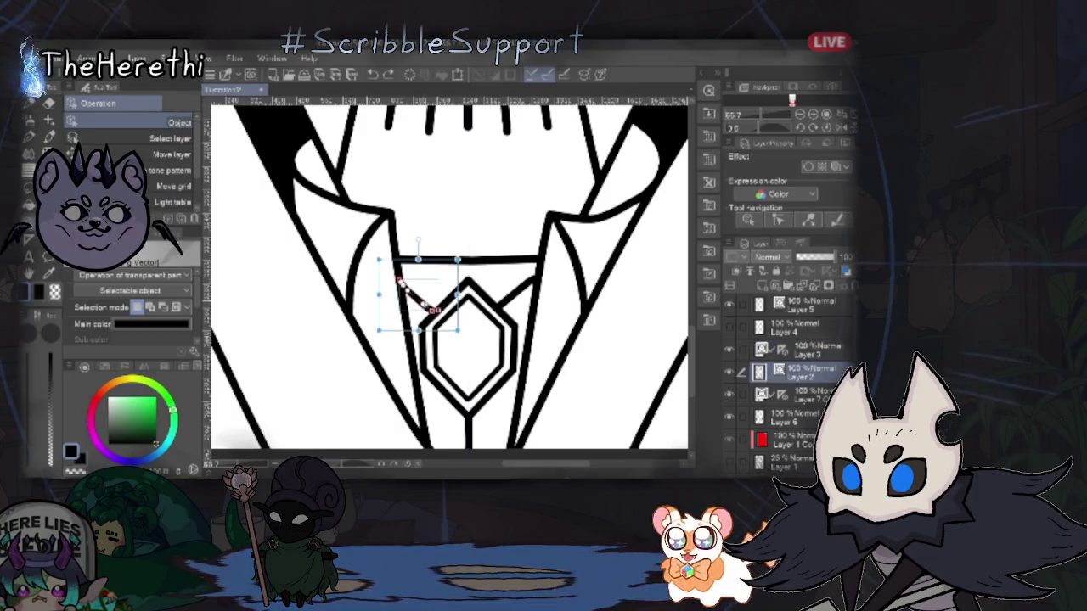
left_click_drag(449, 273, 437, 270)
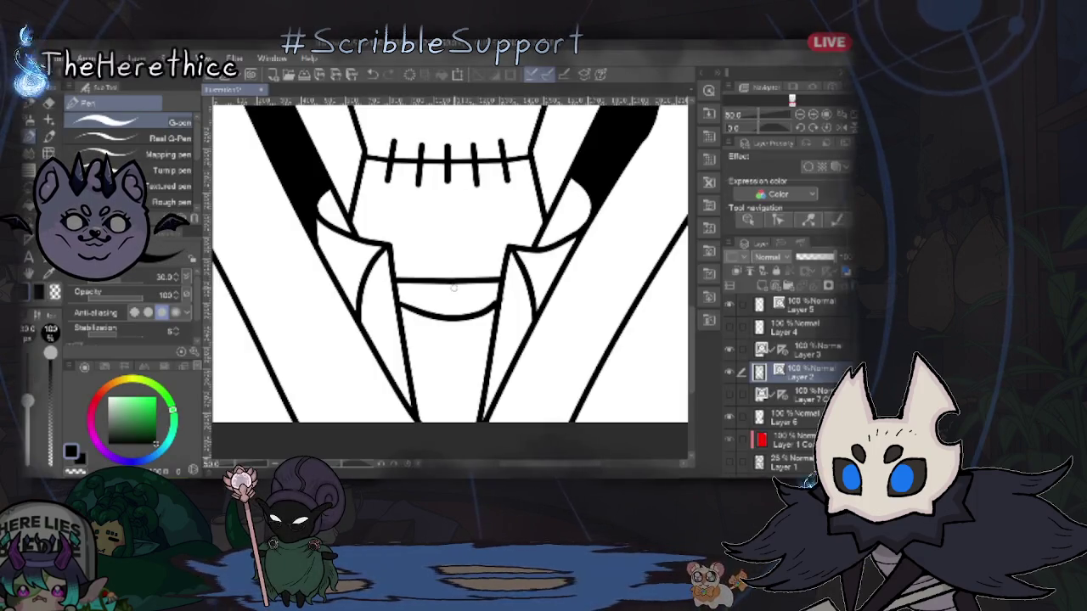
Step: Redraw a bolder curve under the collar, add a vertical shirt line, and show Layer 7's gem tie
key("ctrl+z")
mouse_move(437, 284)
left_mouse_down()
mouse_move(437, 294)
mouse_move(503, 288)
left_mouse_up()
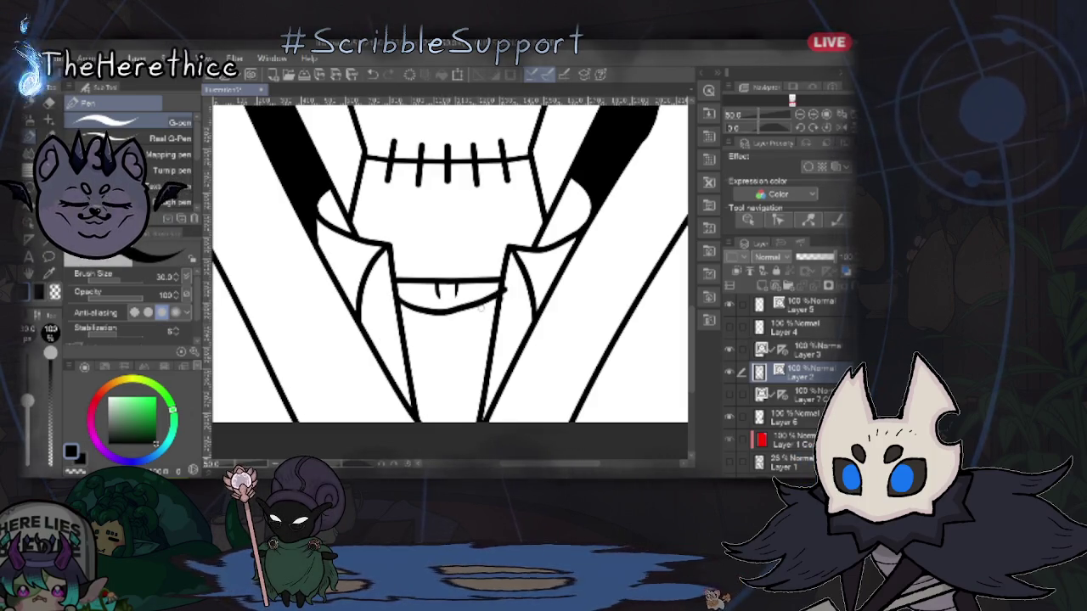
key("ctrl+z")
left_click_drag(399, 293, 501, 291)
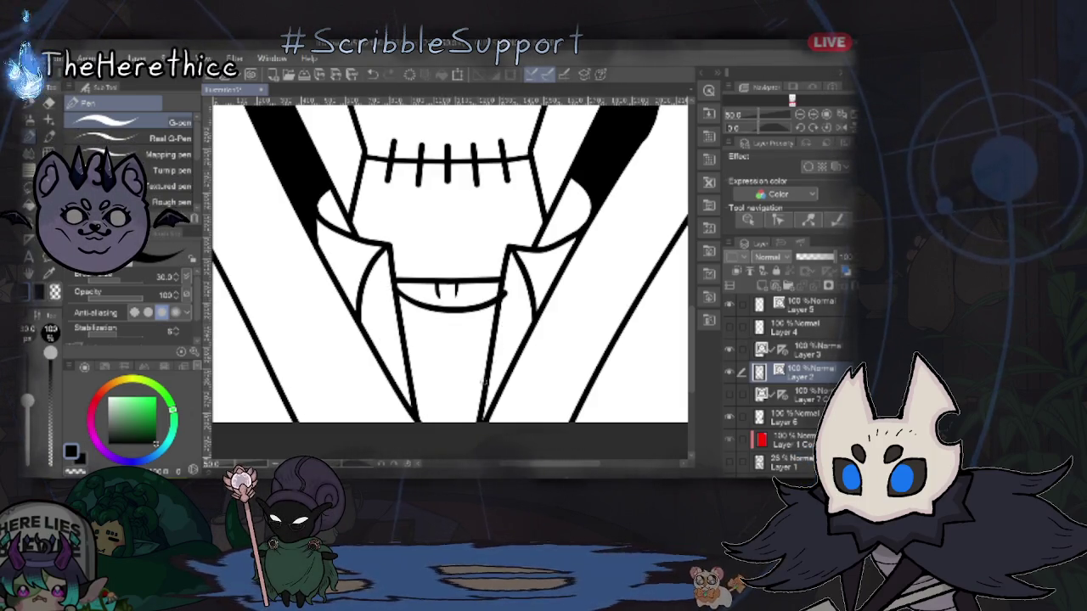
left_click_drag(449, 316, 450, 422)
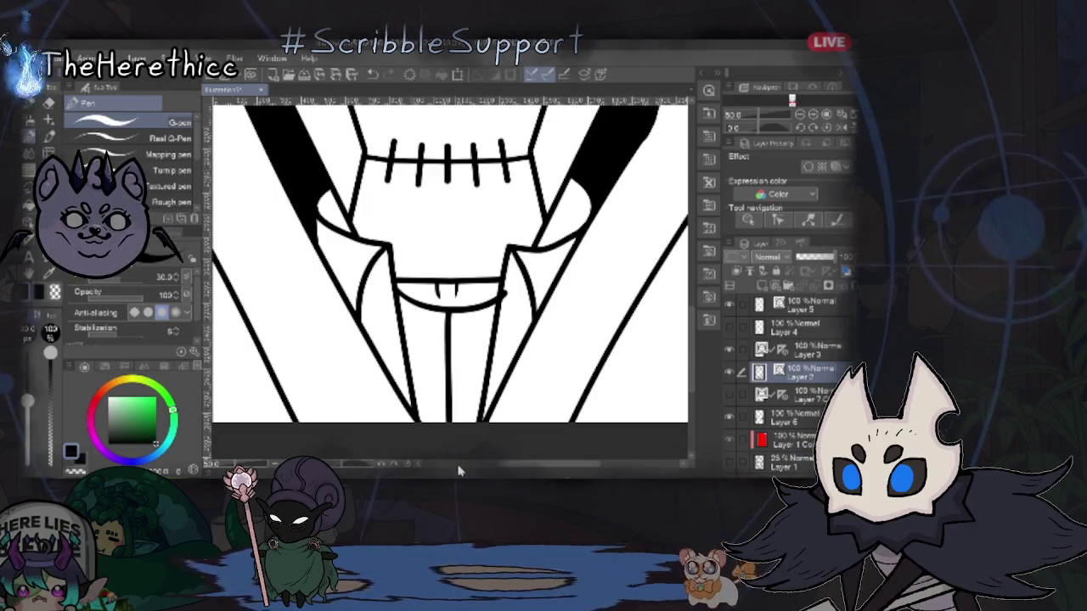
left_click(730, 394)
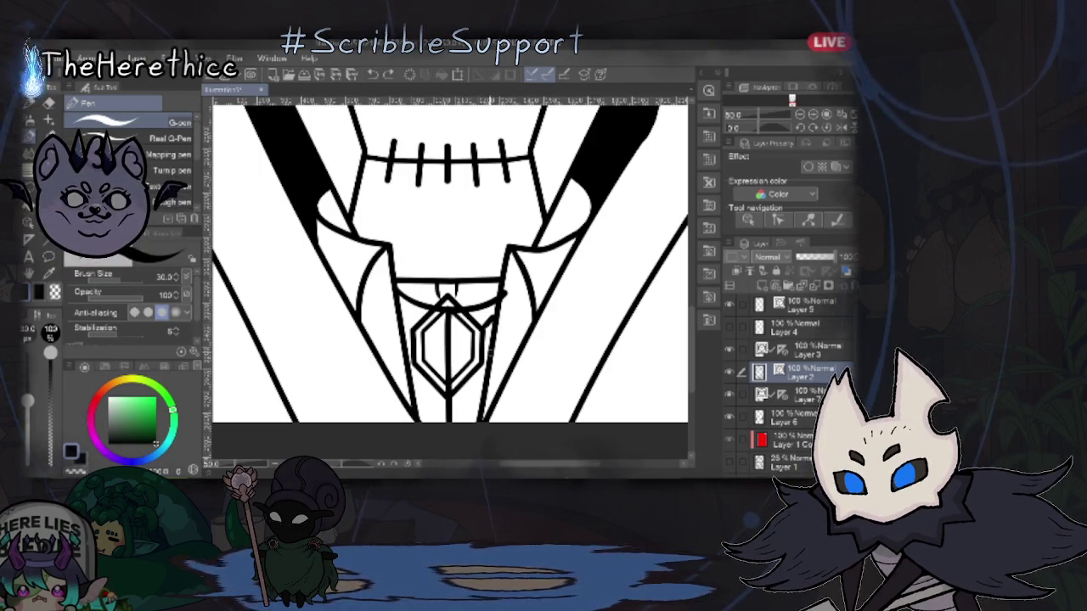
Step: Toggle layer visibility so the gem tie and new-stroke layers end up hidden
left_click(730, 414)
left_click(730, 415)
left_click(729, 395)
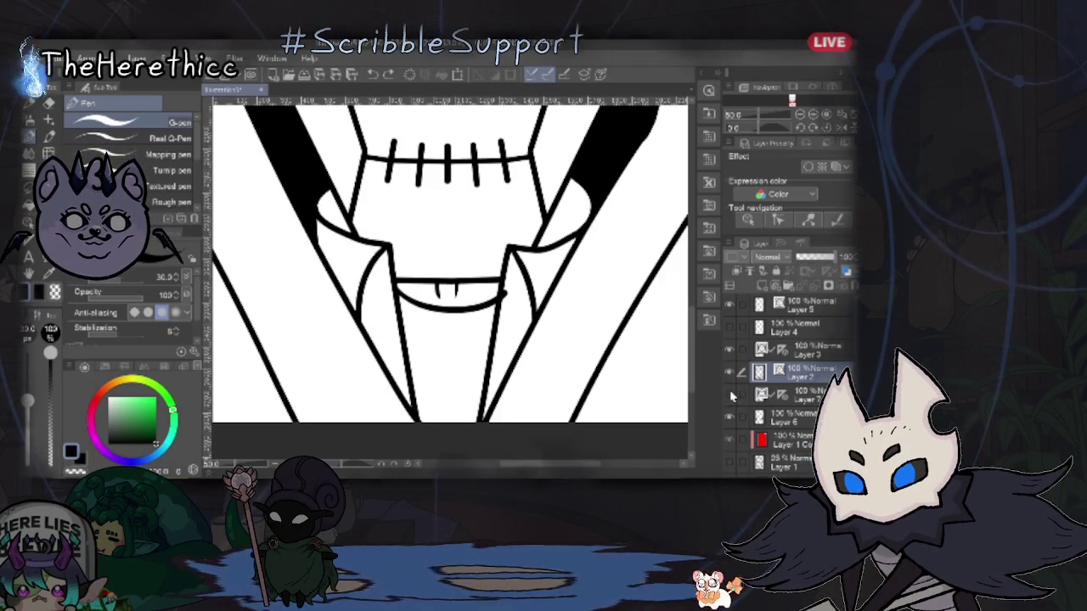
left_click(731, 392)
left_click(730, 385)
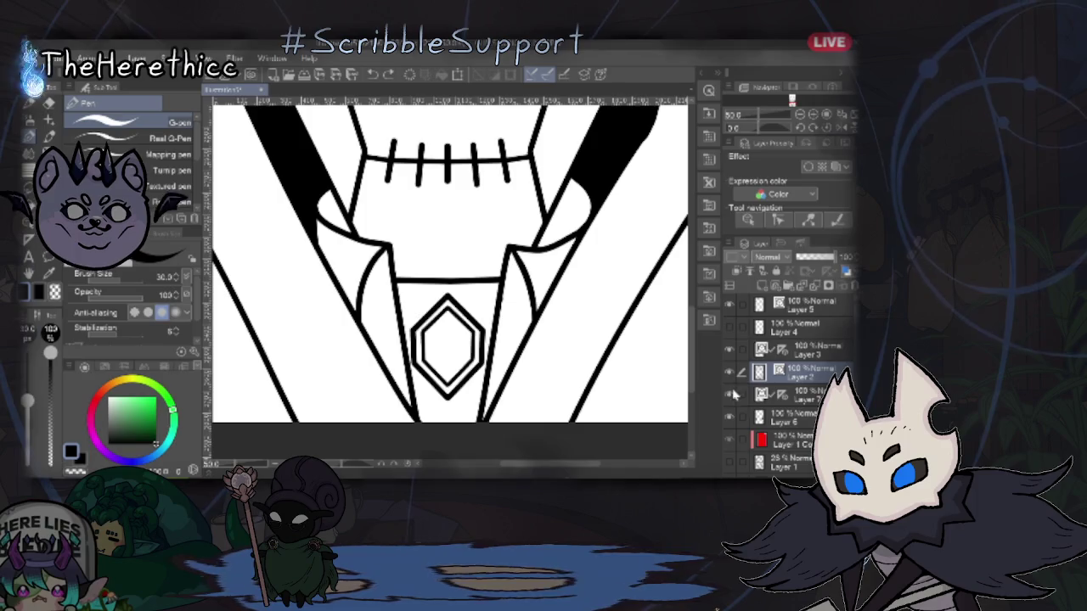
left_click(729, 385)
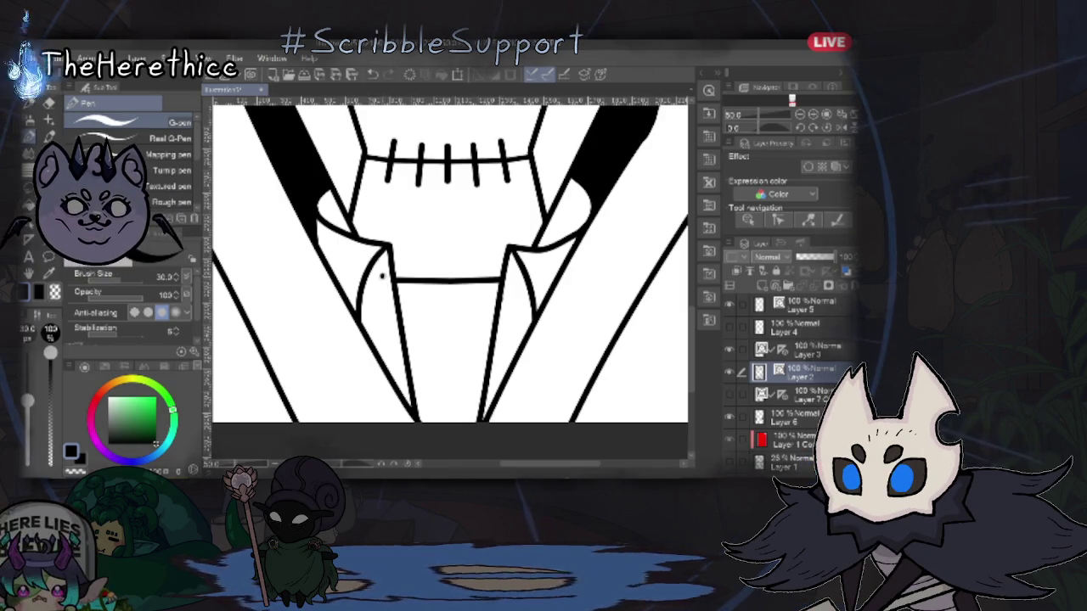
Step: Place five small button dots down the left lapel with the G-pen
left_click(381, 273)
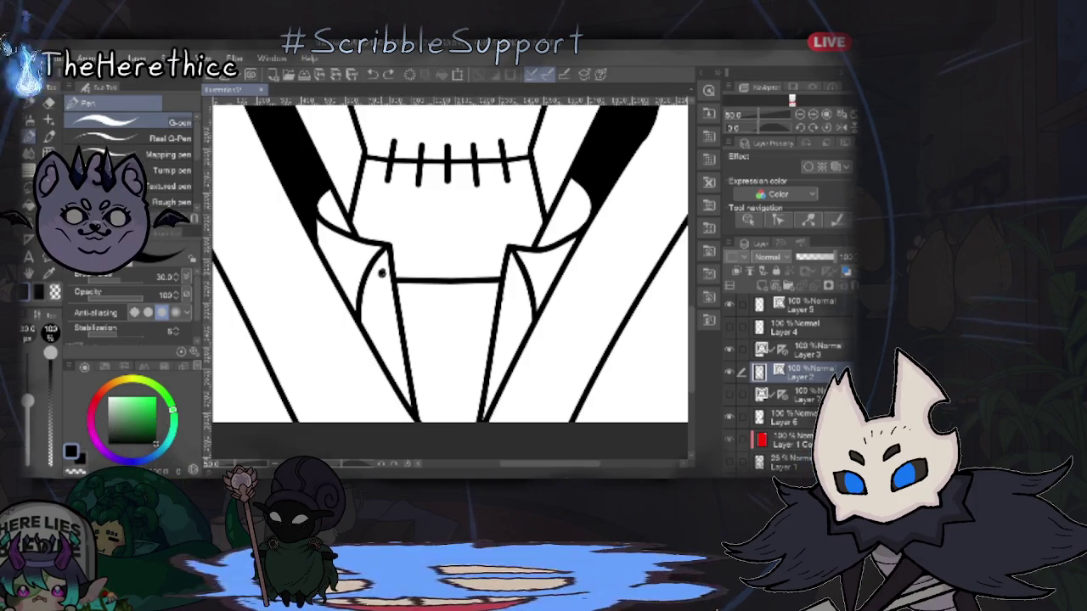
left_click(382, 297)
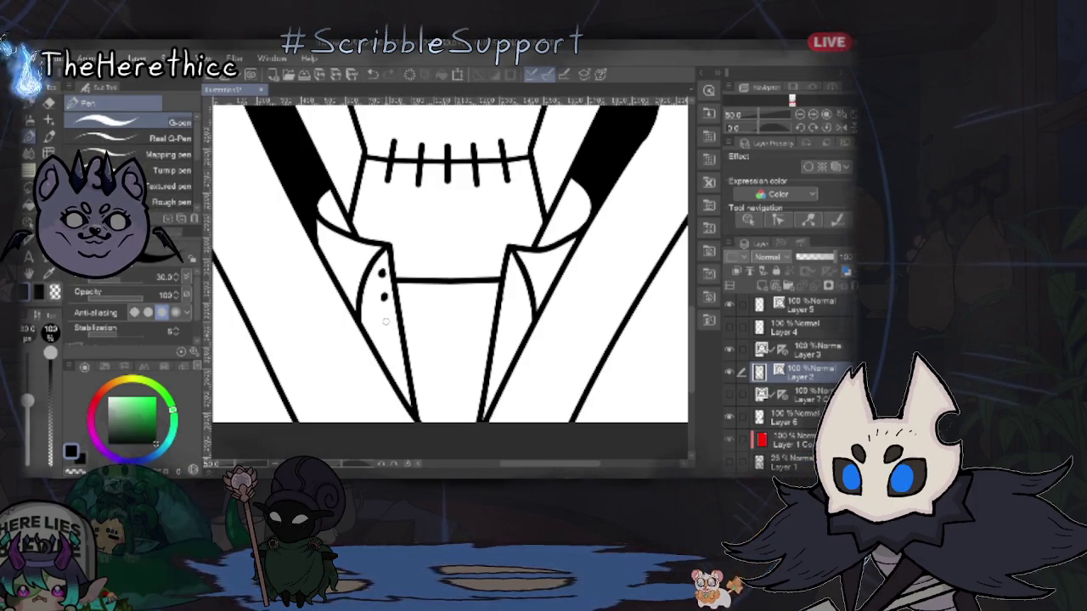
left_click(386, 321)
left_click(389, 346)
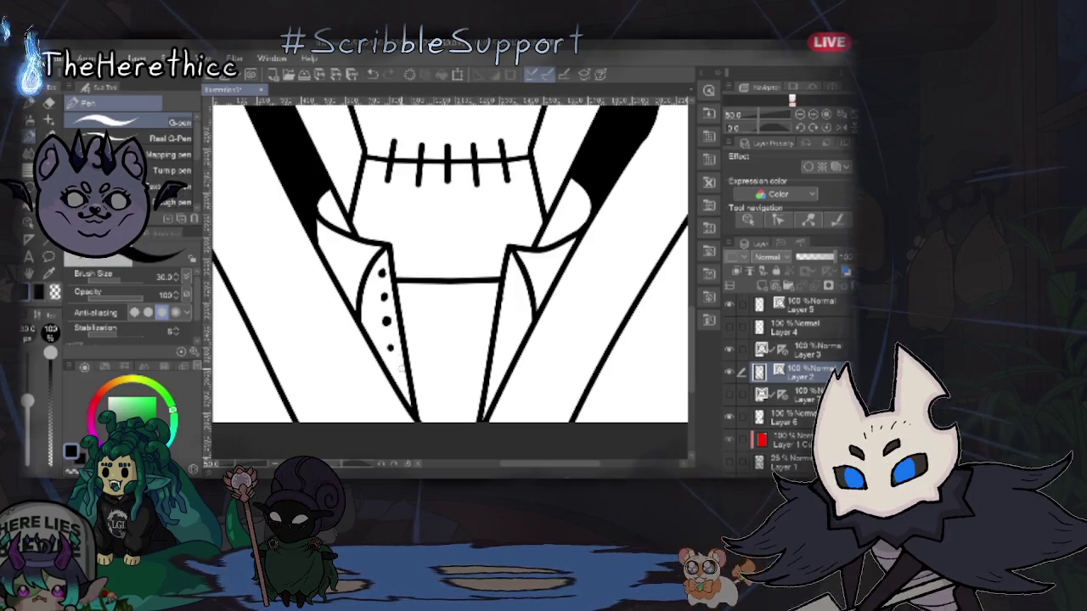
left_click(396, 373)
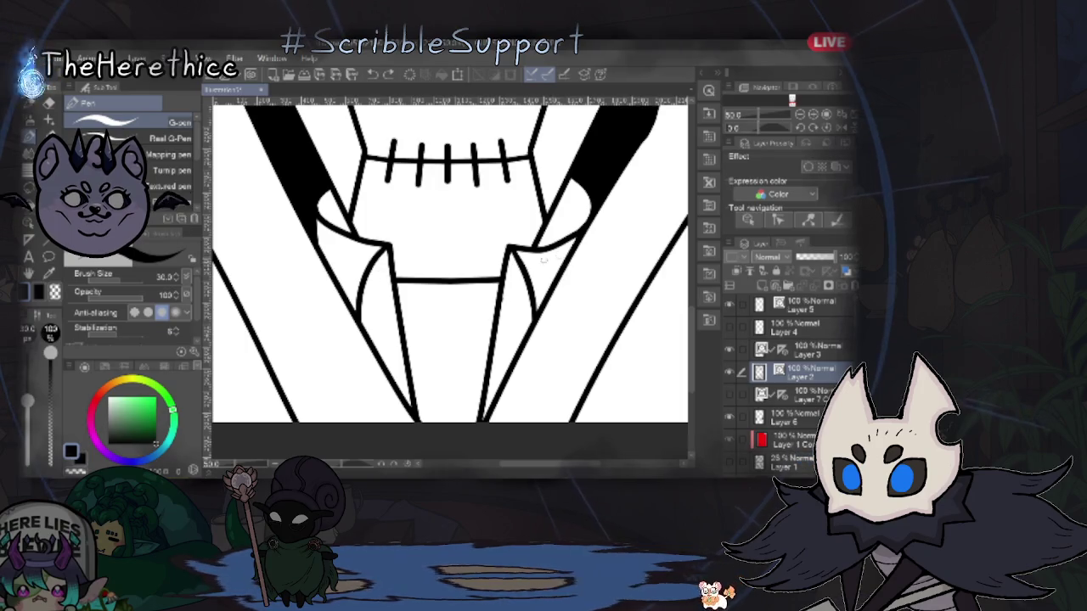
Step: Zoom in and place five larger button dots down the left lapel
scroll(386, 285, "up", 2)
scroll(389, 289, "up", 2)
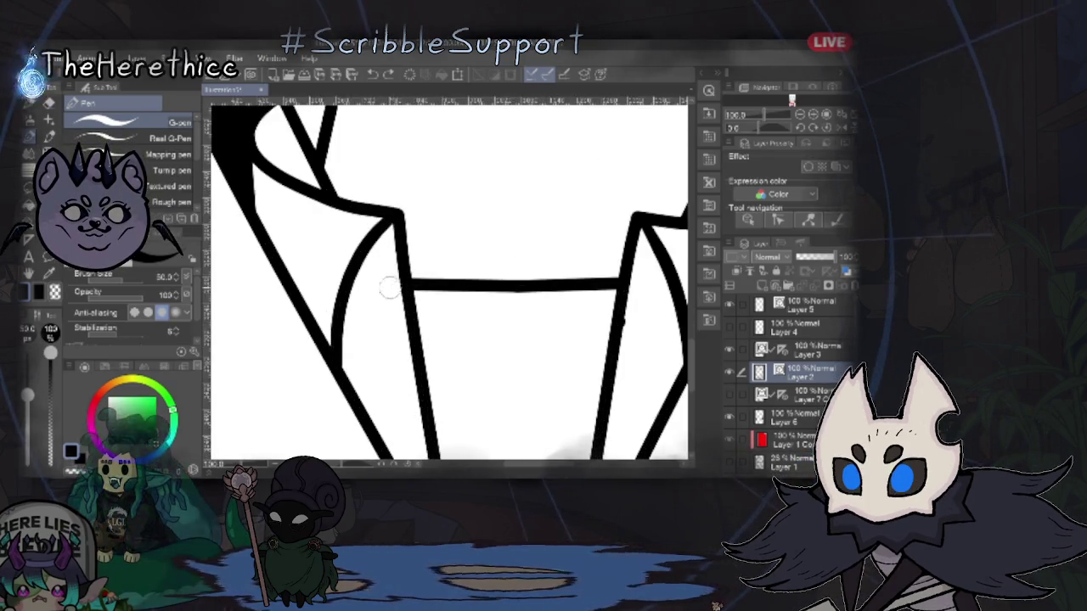
left_click(383, 287)
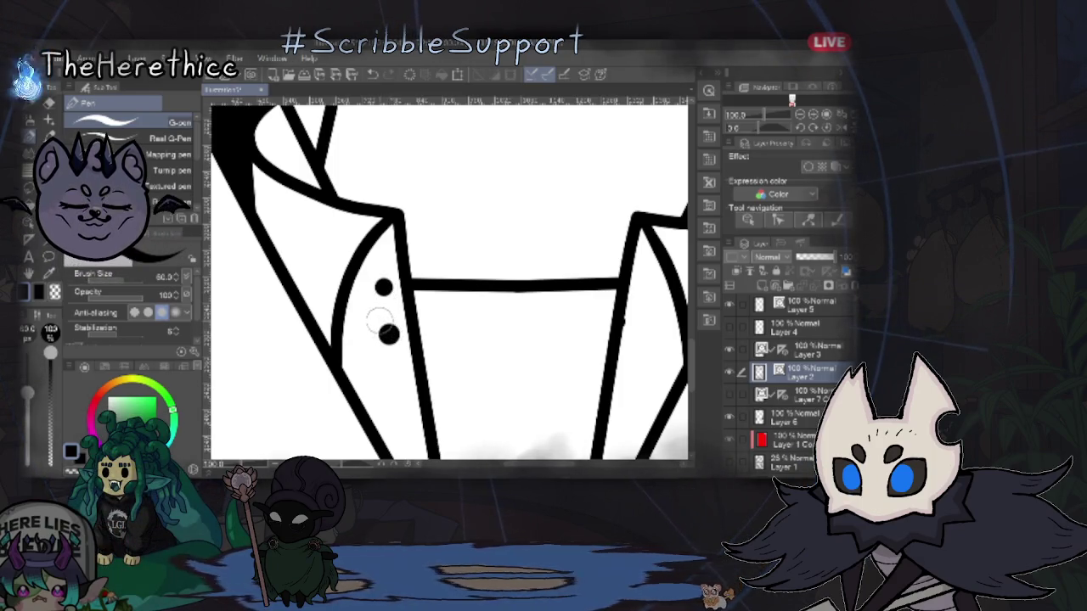
left_click(383, 287)
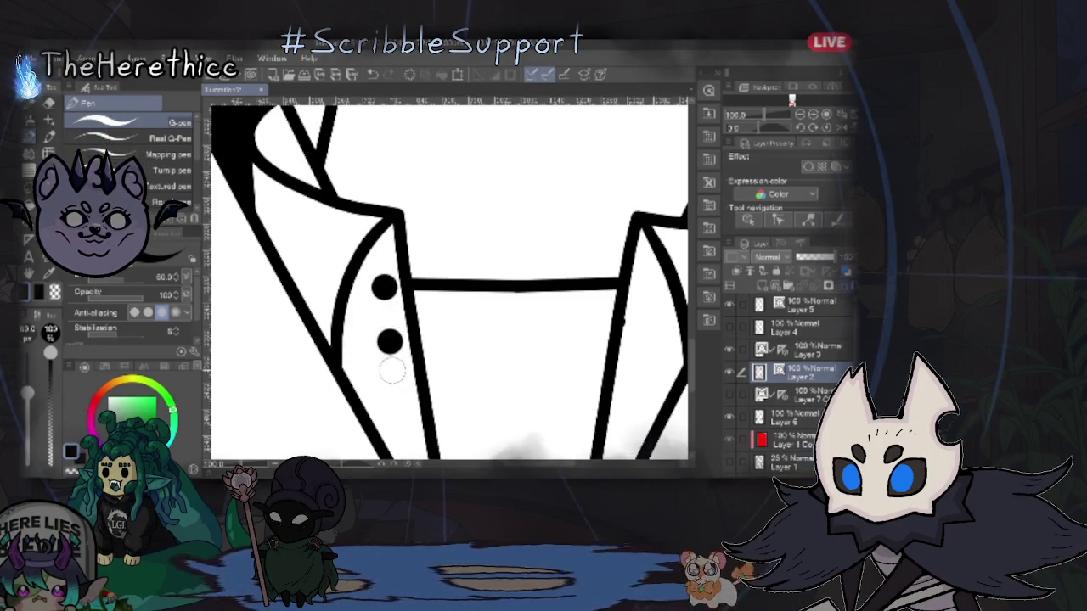
left_click_drag(395, 377, 381, 279)
left_click(384, 288)
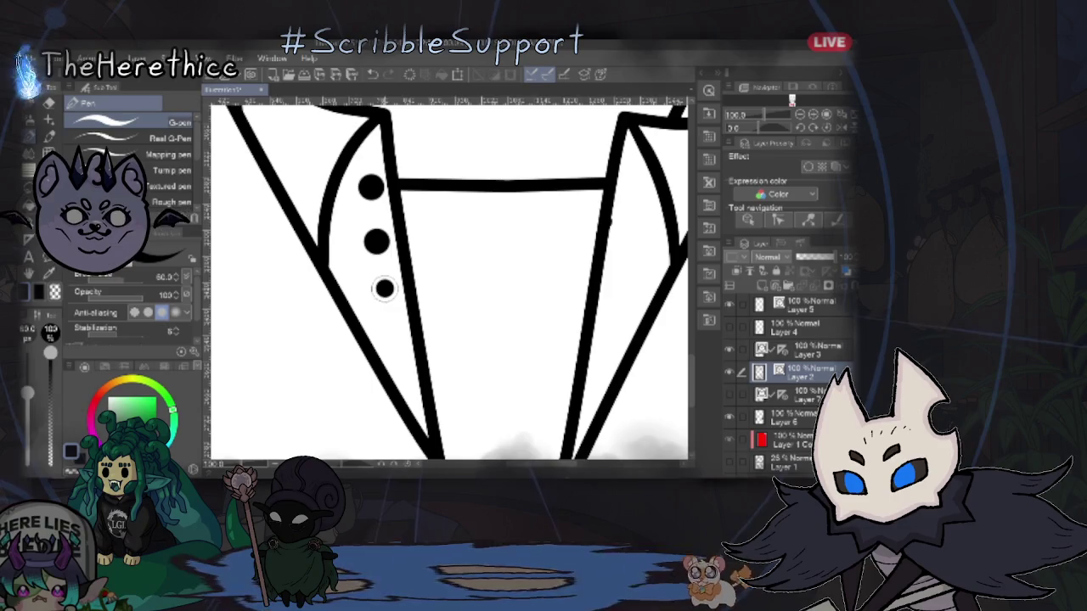
left_click(394, 337)
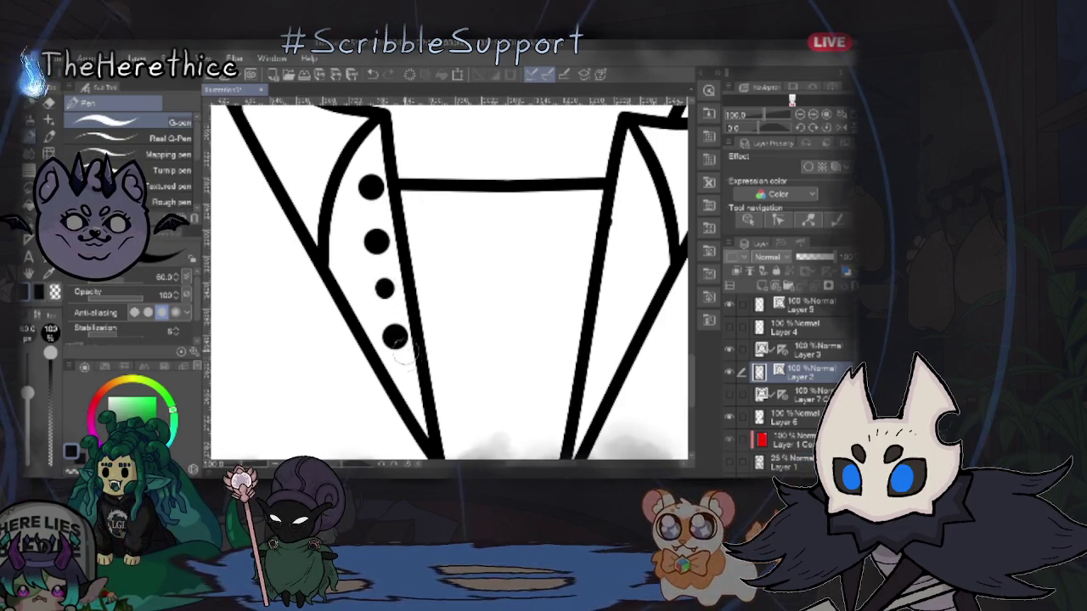
left_click(406, 378)
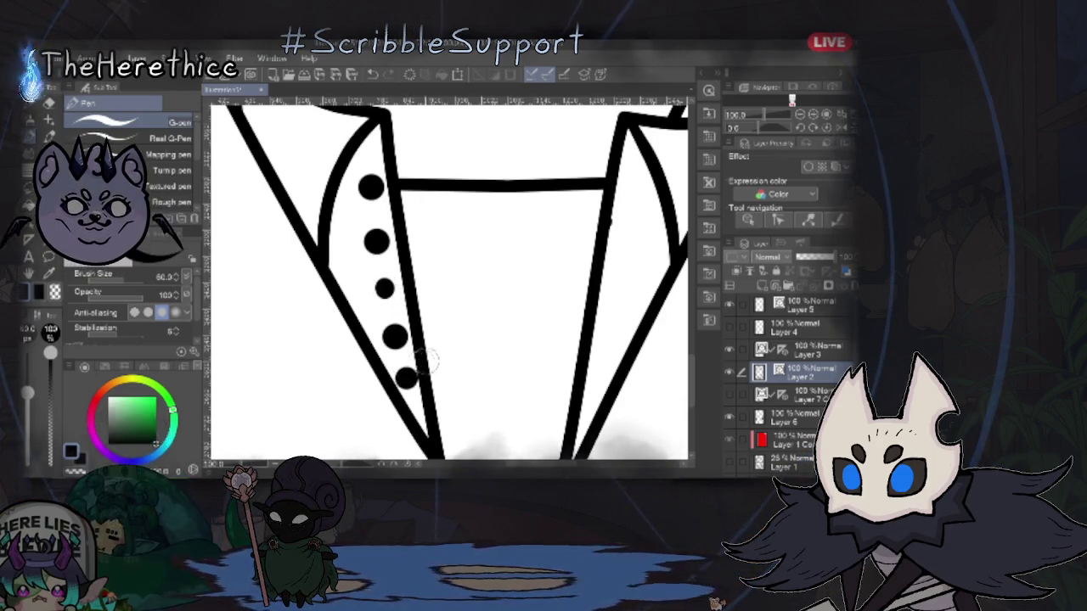
left_click(386, 287)
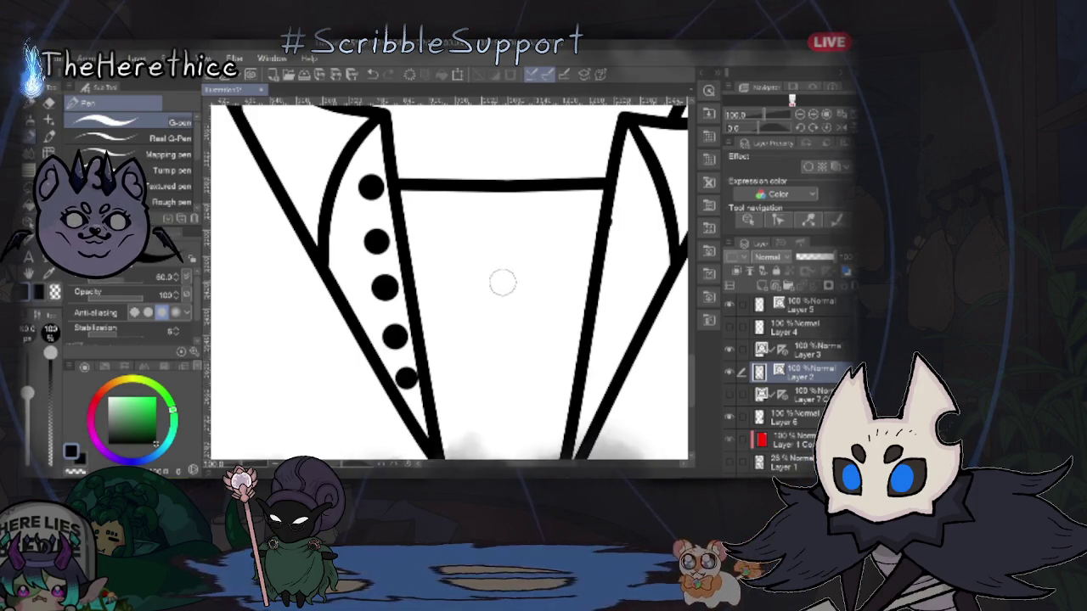
Step: Pan and zoom until the jacket buttons and inner lapels fill the view
scroll(501, 285, "down", 2)
scroll(505, 297, "up", 2)
left_click_drag(504, 304, 467, 350)
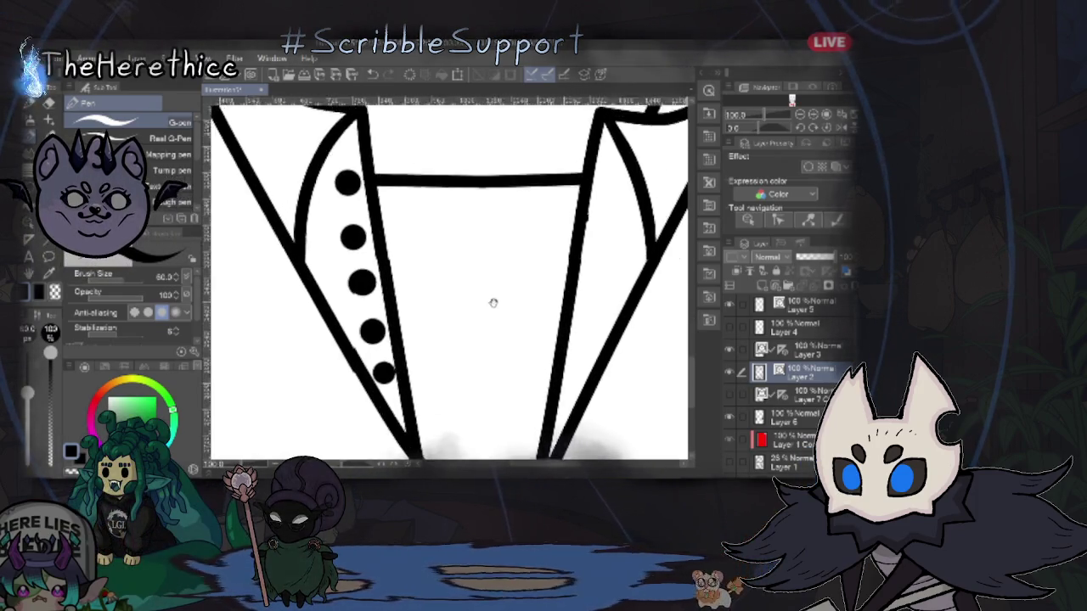
scroll(469, 348, "down", 2)
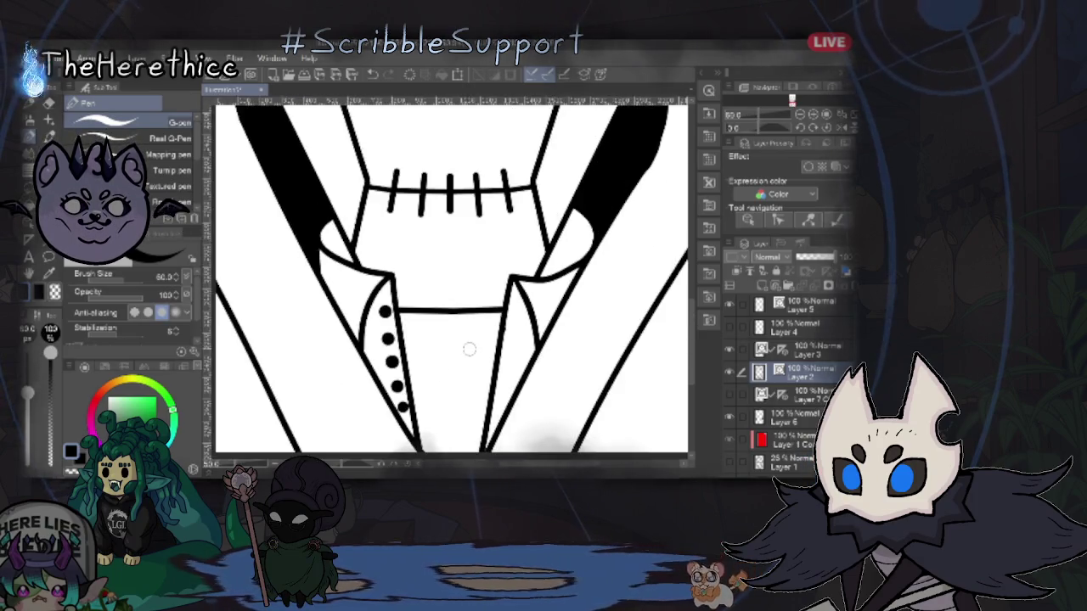
scroll(467, 357, "up", 1)
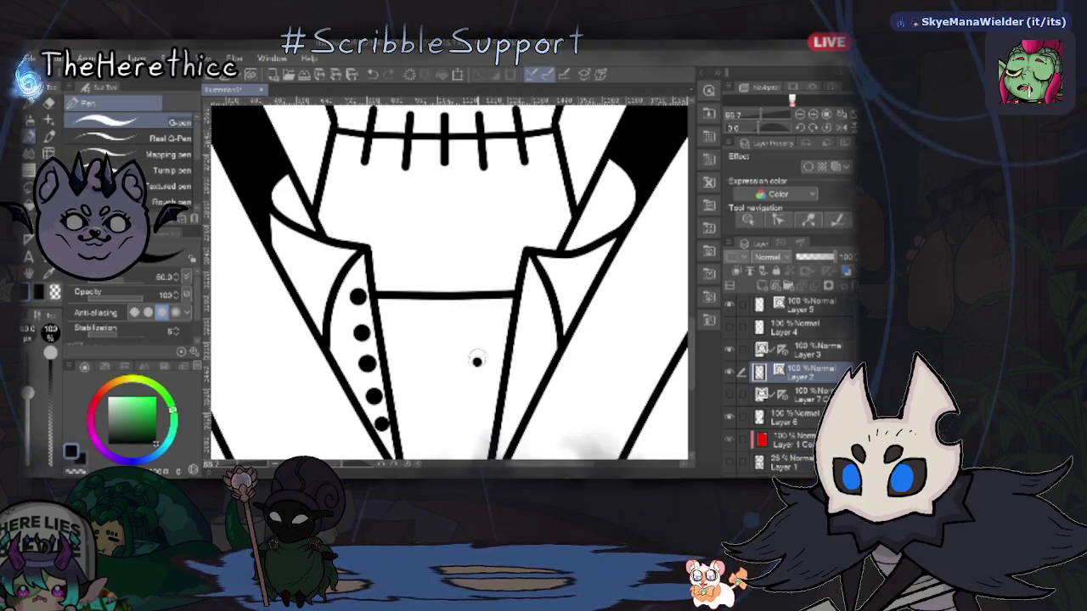
left_click_drag(471, 368, 469, 281)
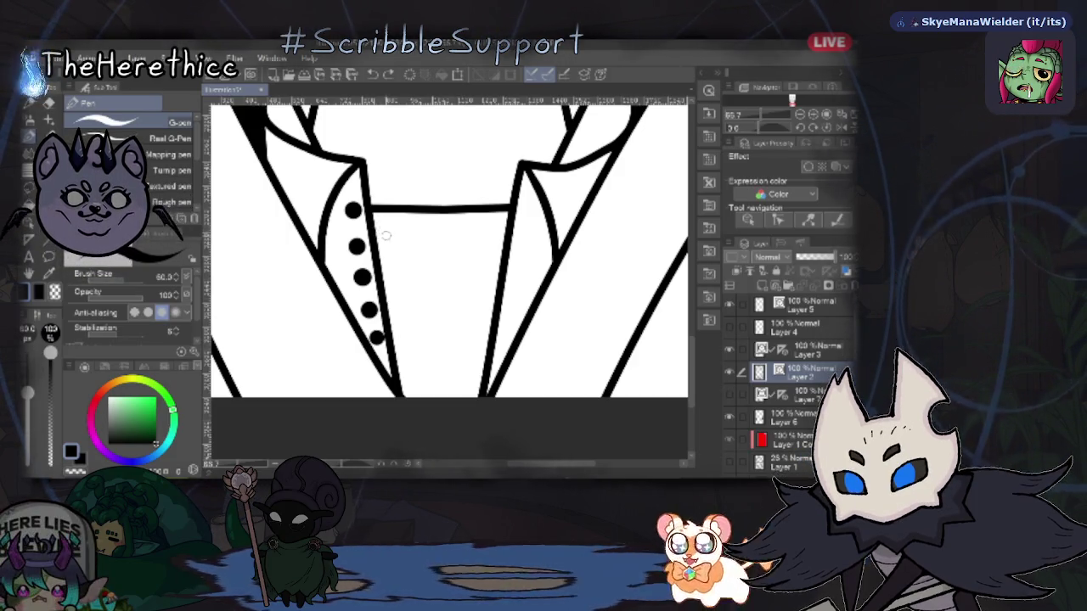
scroll(377, 222, "down", 2)
scroll(393, 248, "up", 1)
scroll(407, 260, "up", 1)
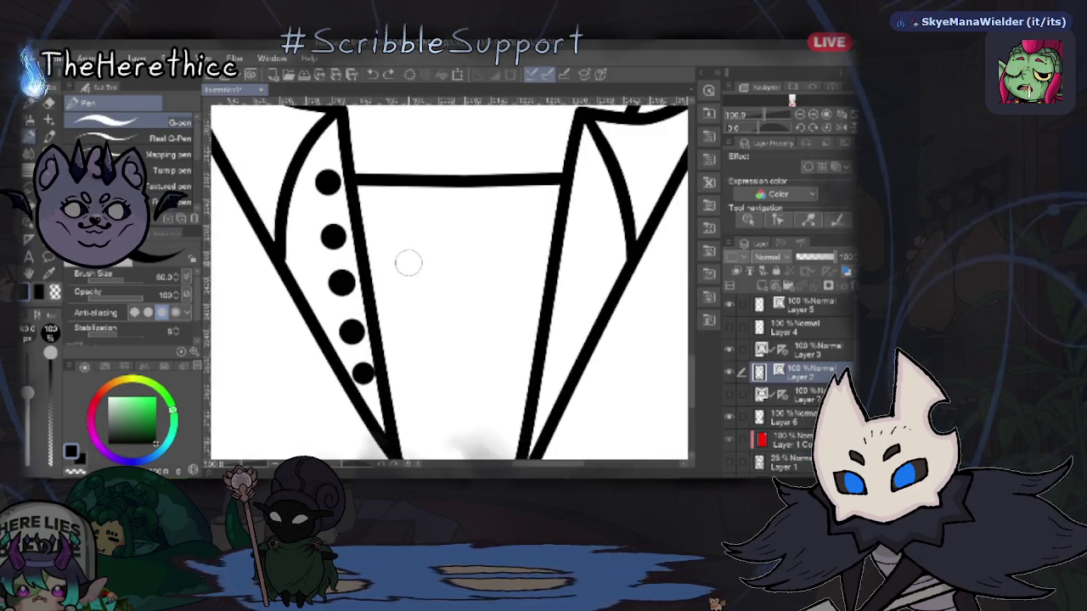
Step: Try V-shaped and crossing shirt-front lines across the chest, undoing each attempt
mouse_move(358, 212)
left_mouse_down()
mouse_move(567, 201)
mouse_move(409, 321)
left_mouse_up()
key("ctrl+z")
left_click_drag(358, 209, 505, 384)
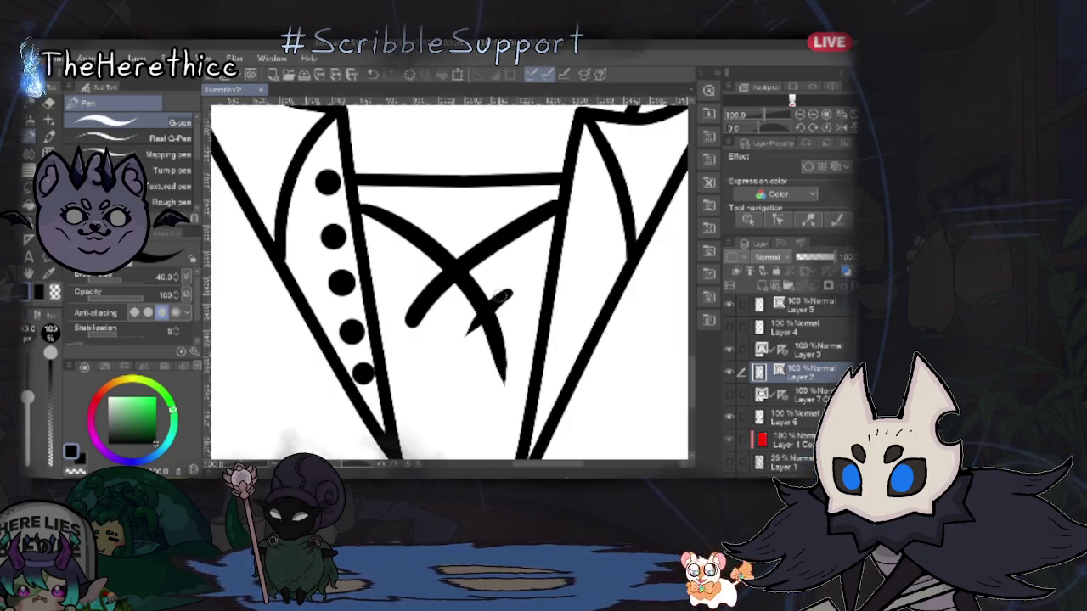
key("ctrl+z")
key("ctrl+z")
left_click_drag(358, 209, 556, 203)
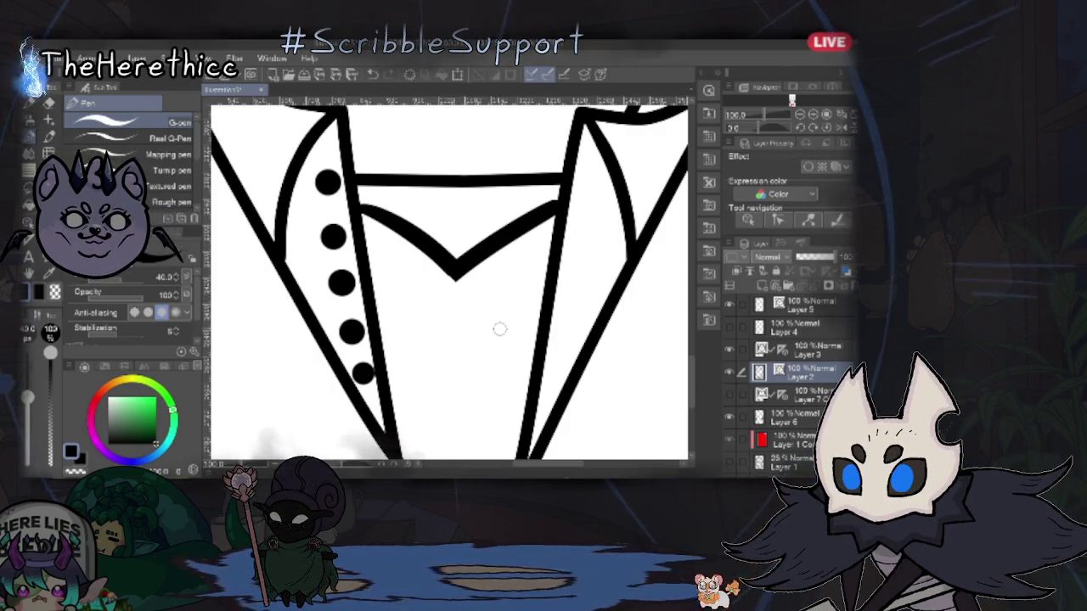
left_click_drag(454, 270, 411, 322)
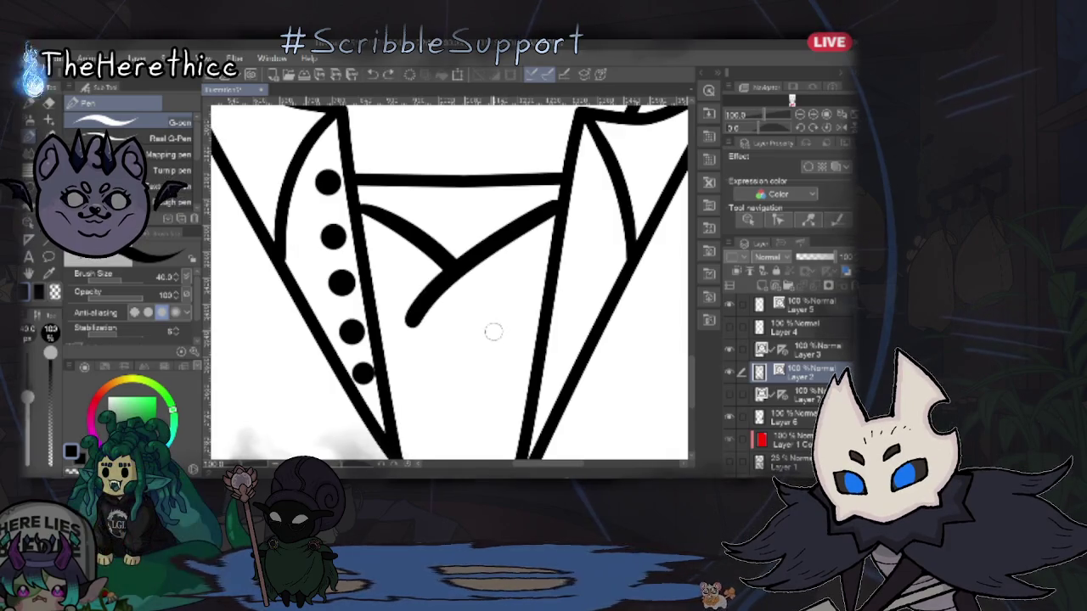
key("ctrl+z")
key("ctrl+z")
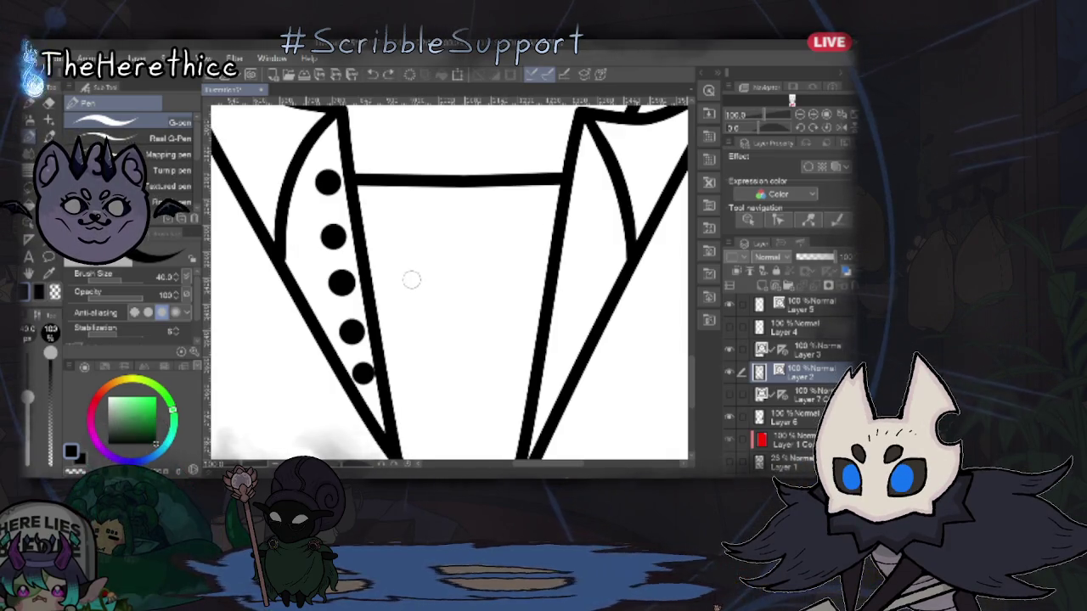
Step: Discard the final chest curves and undo the button dots below the collar
mouse_move(361, 210)
left_mouse_down()
mouse_move(444, 296)
mouse_move(495, 420)
left_mouse_up()
mouse_move(552, 219)
left_mouse_down()
mouse_move(475, 305)
mouse_move(459, 458)
left_mouse_up()
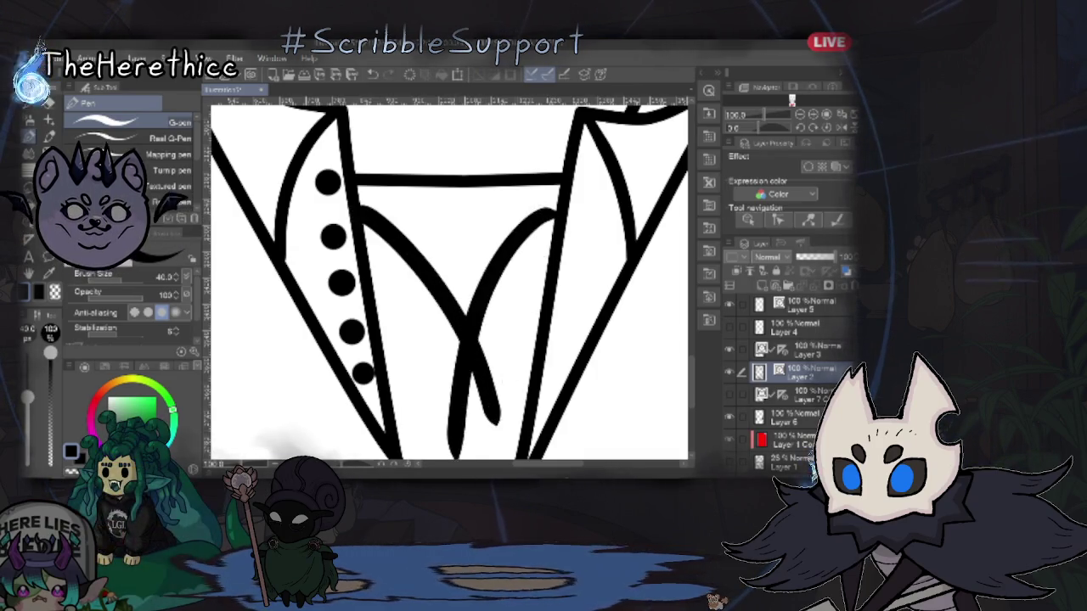
key("ctrl+z")
key("ctrl+z")
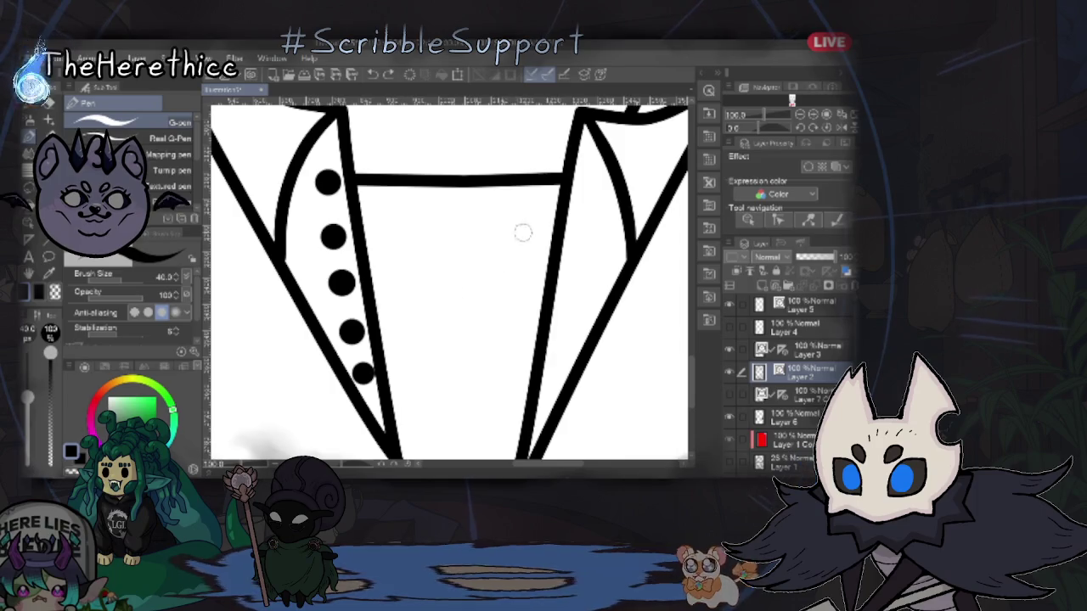
left_click_drag(491, 270, 488, 399)
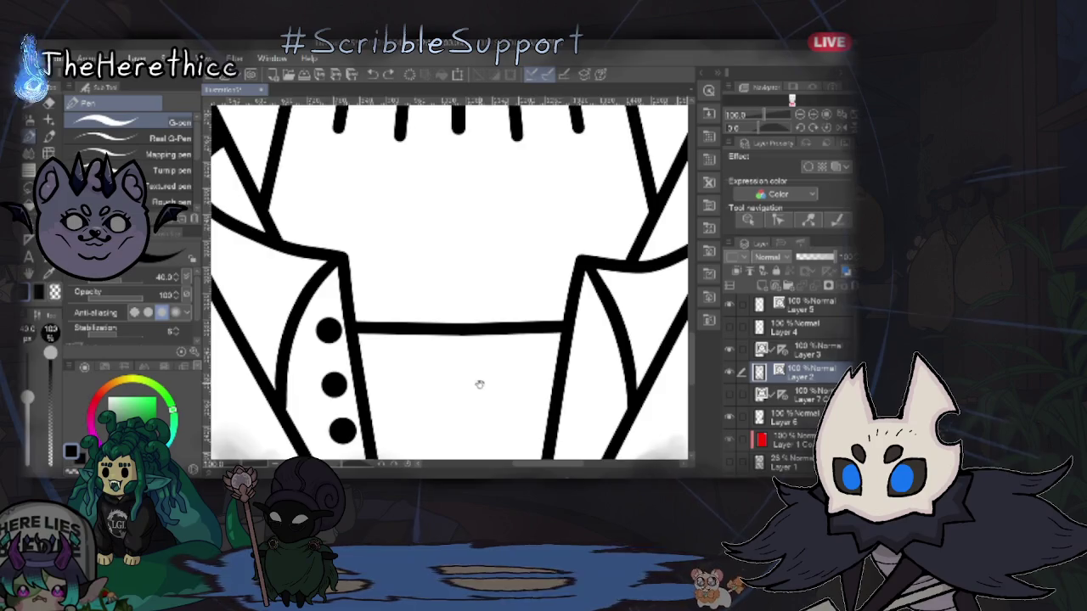
left_click_drag(479, 383, 480, 287)
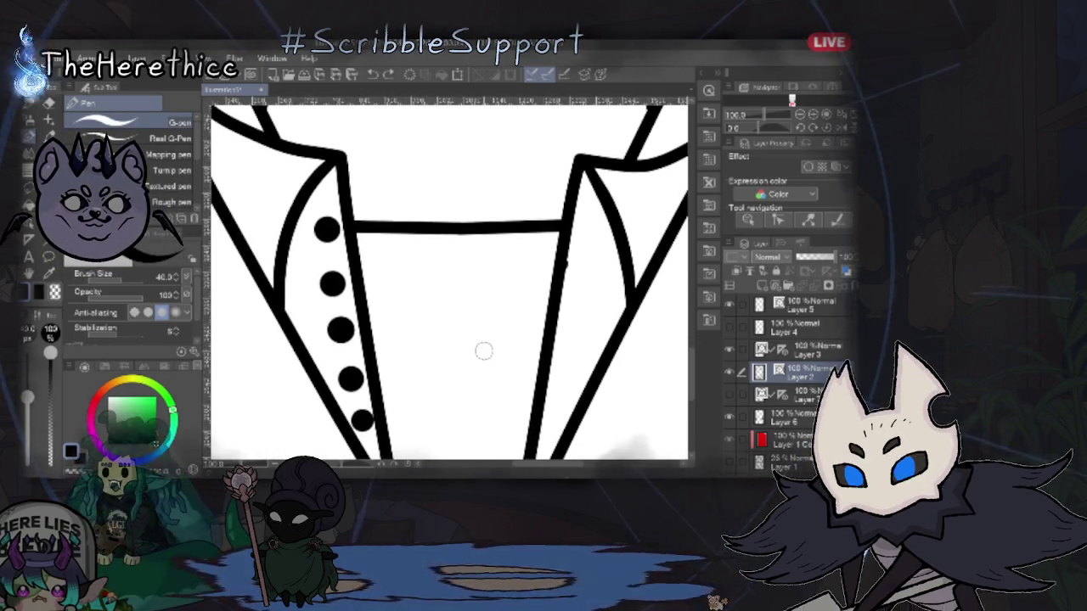
key("ctrl+z")
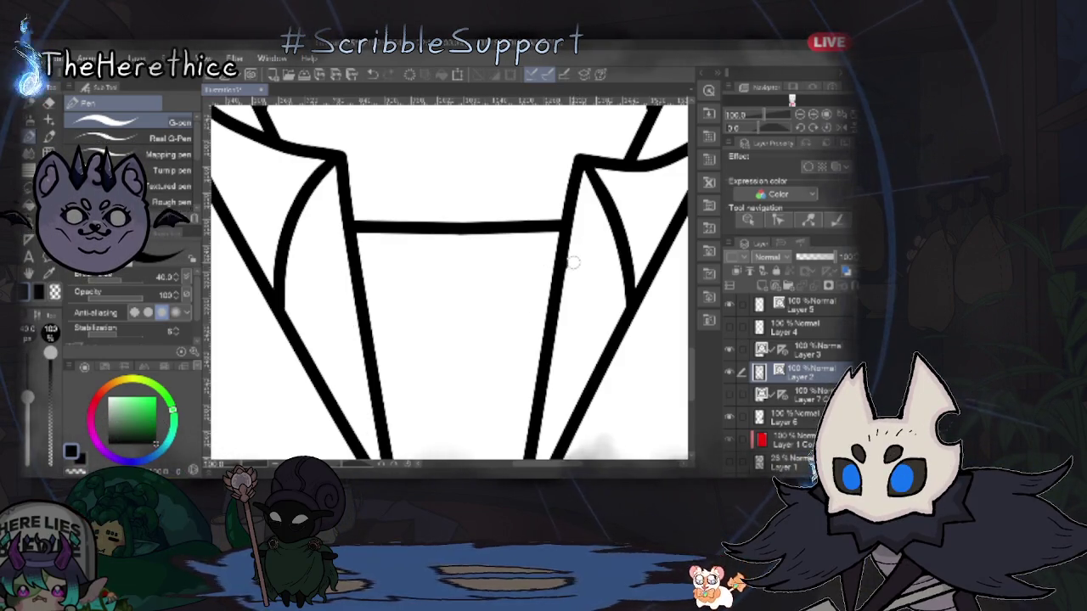
mouse_move(540, 304)
left_mouse_down()
mouse_move(497, 270)
mouse_move(516, 248)
left_mouse_up()
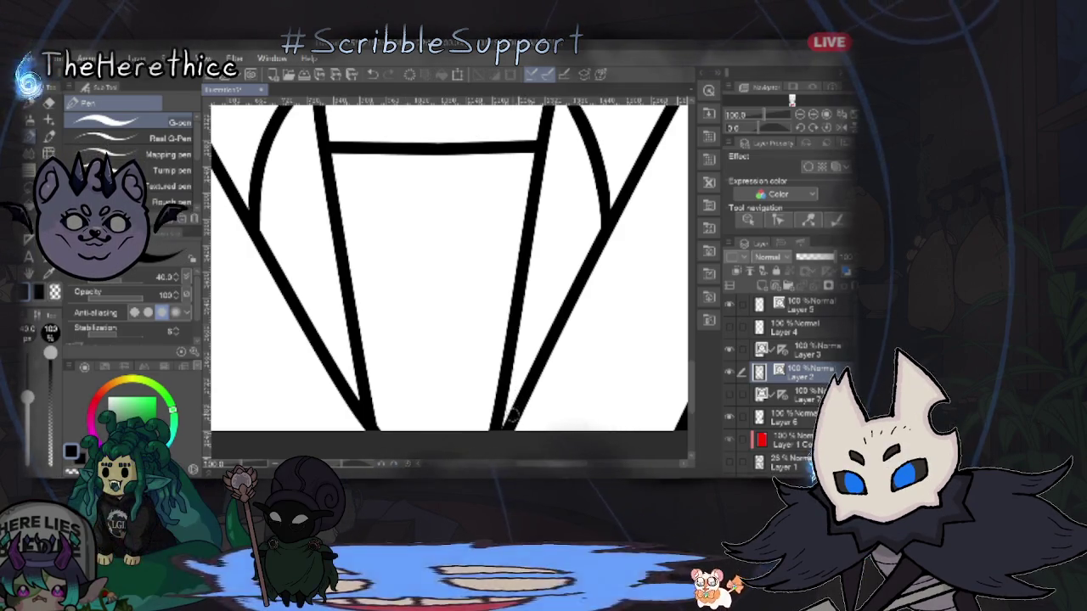
Step: With the Object tool, nudge the outer right lapel line's bottom end slightly inward
key("o")
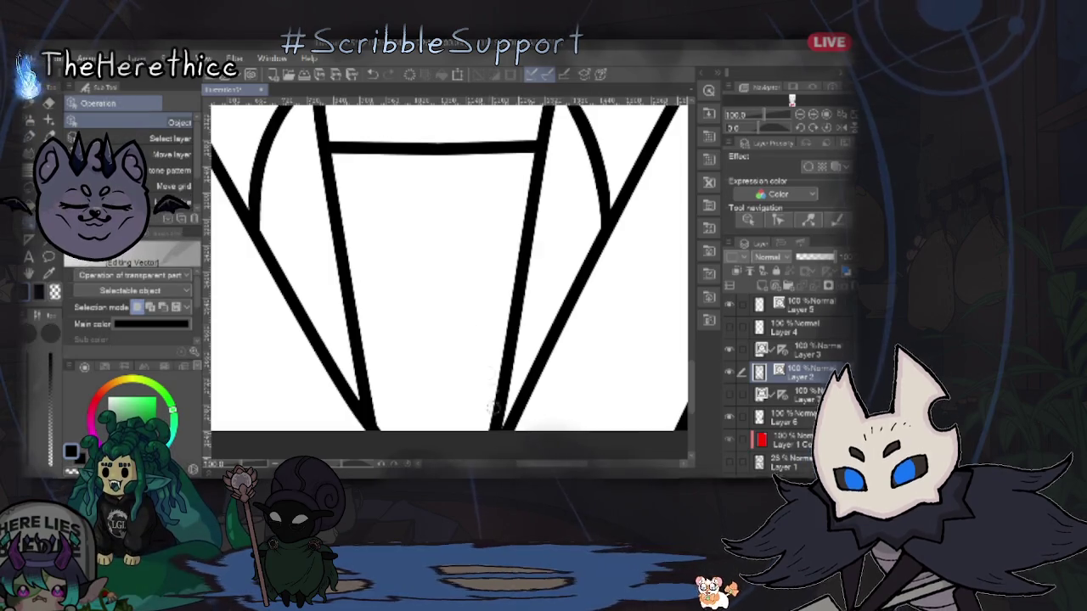
left_click(499, 420)
key("Delete")
key("ctrl+z")
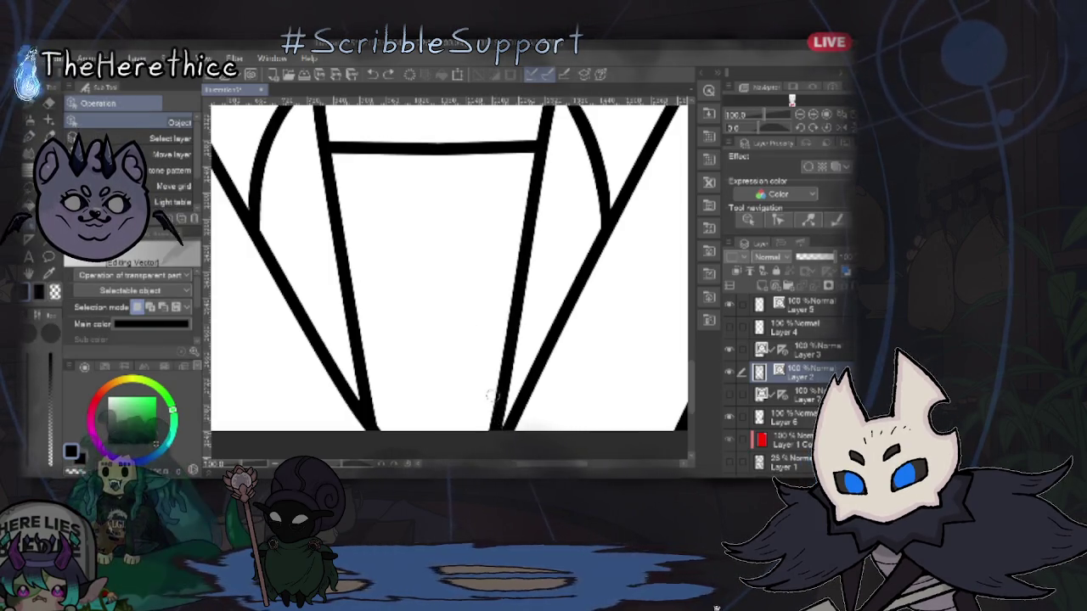
left_click(500, 416)
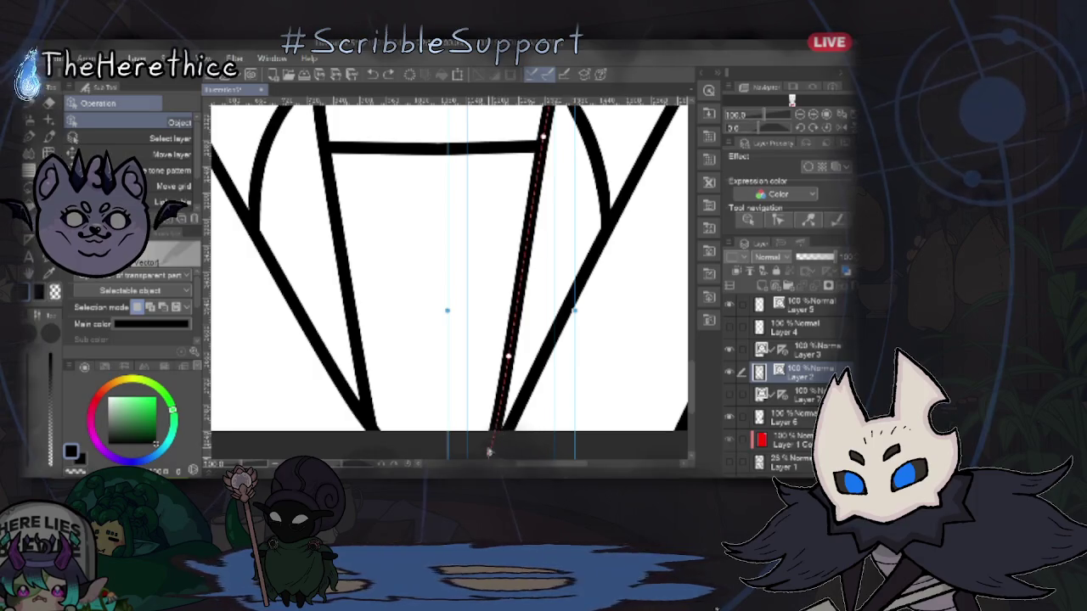
left_click(516, 420)
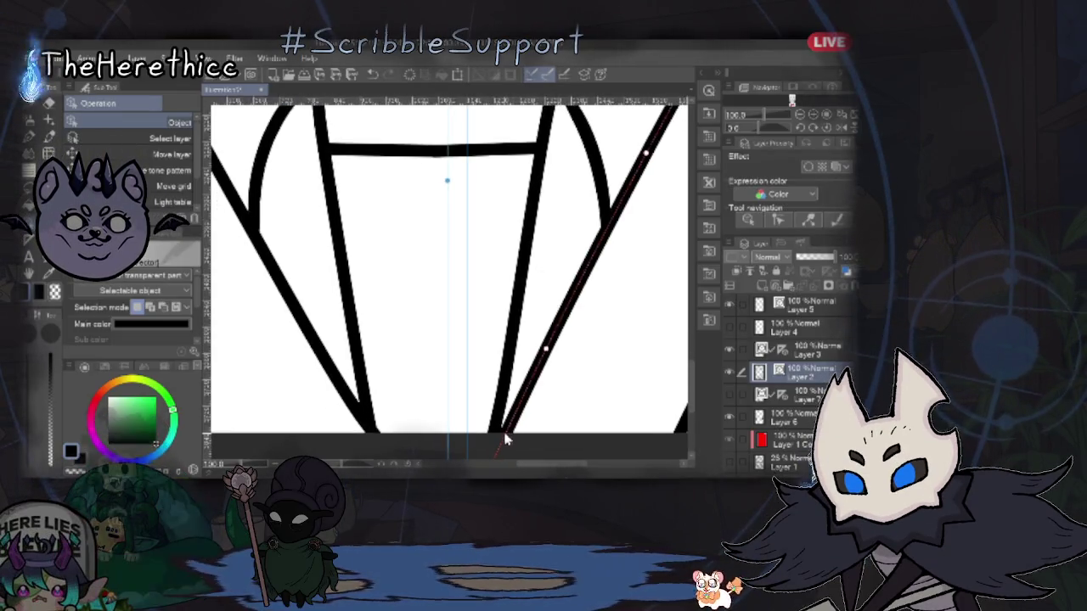
scroll(535, 382, "down", 3)
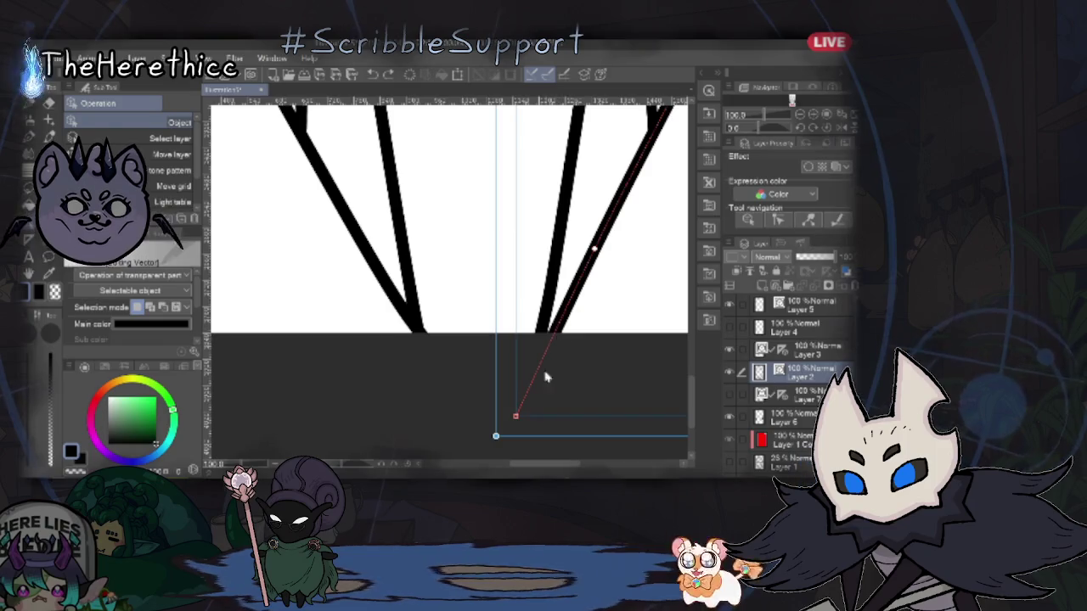
left_click_drag(514, 417, 502, 408)
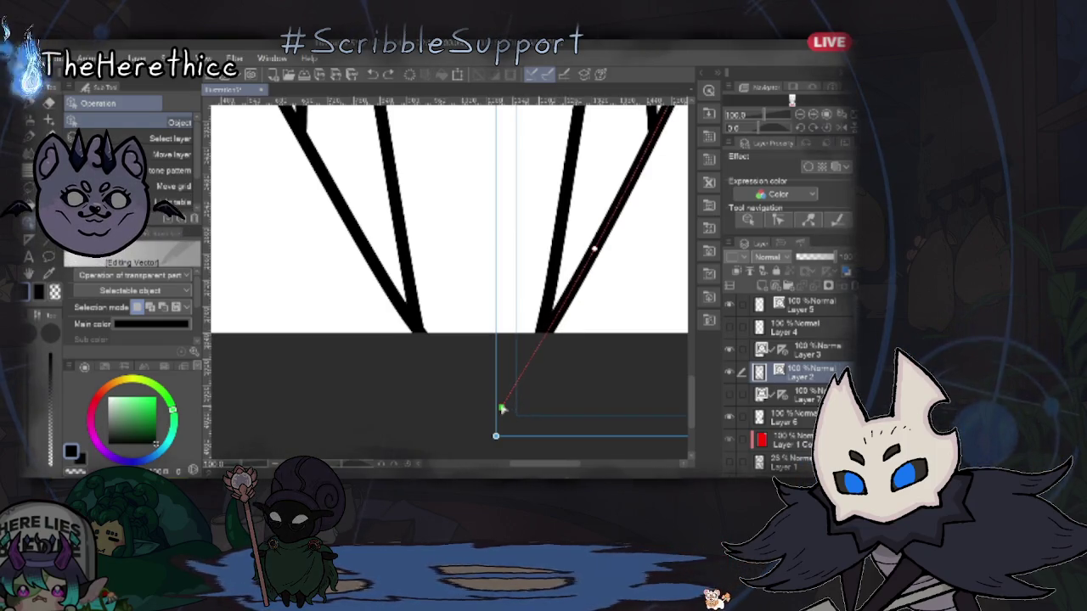
left_click(633, 263)
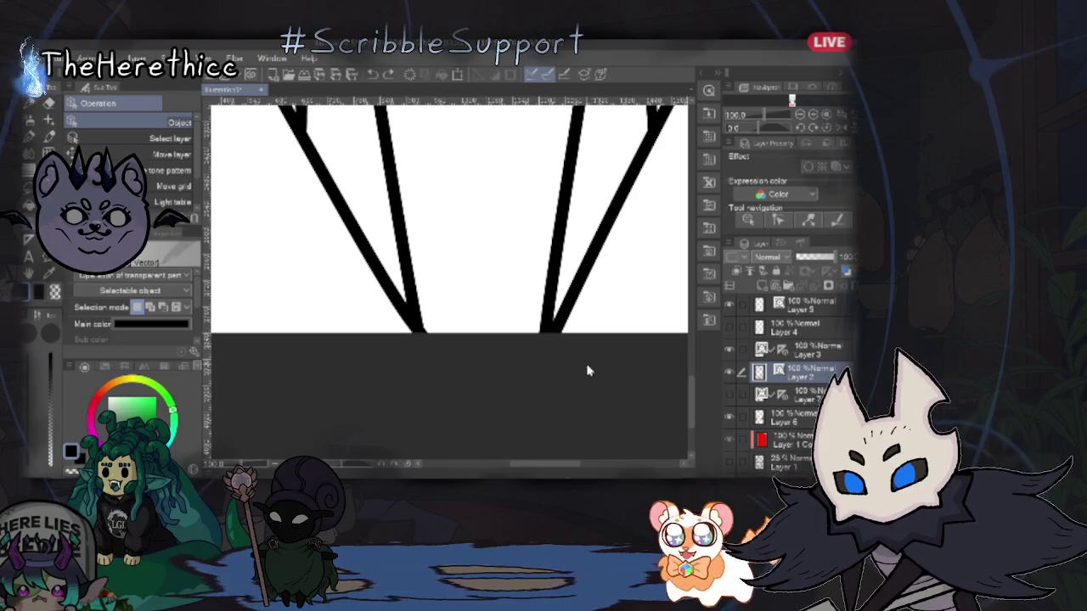
Step: Reshape the upper curve of the long left diagonal jacket line
scroll(596, 310, "up", 5)
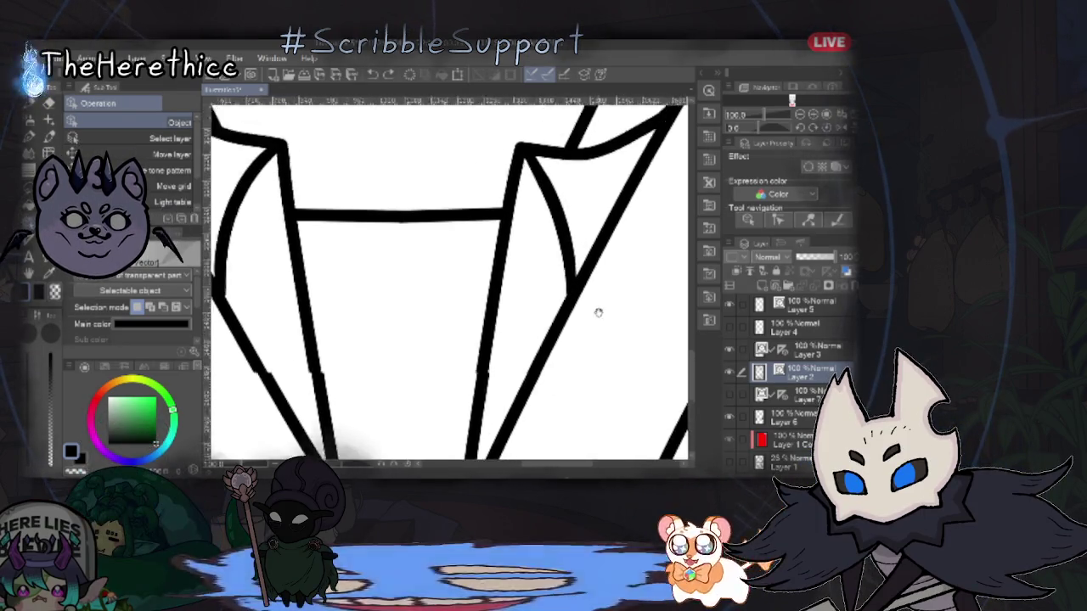
scroll(591, 310, "down", 4)
scroll(538, 291, "up", 3)
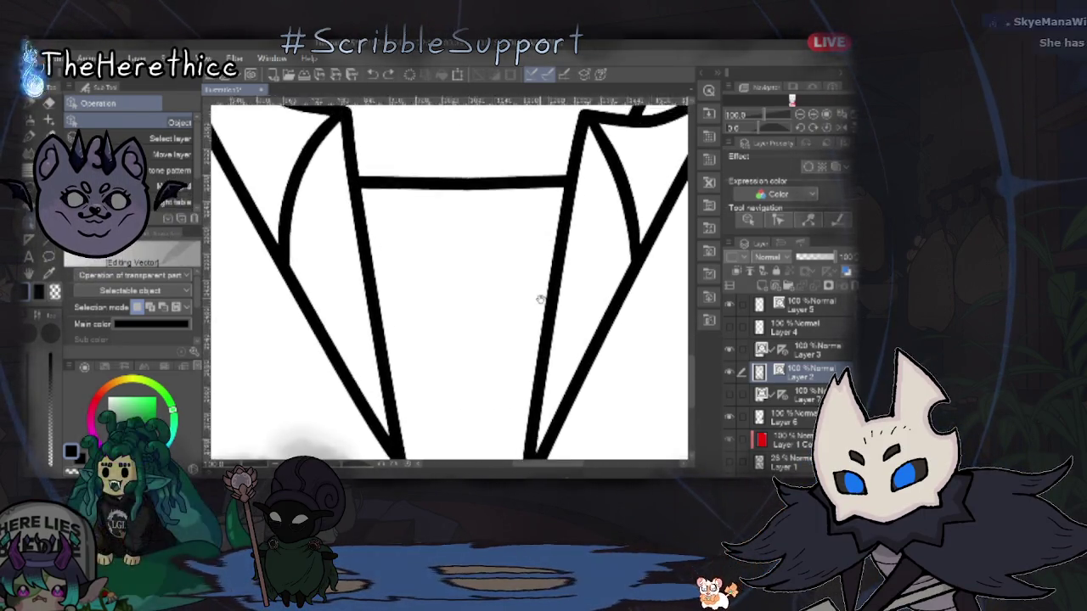
scroll(553, 293, "up", 2)
scroll(574, 291, "down", 2)
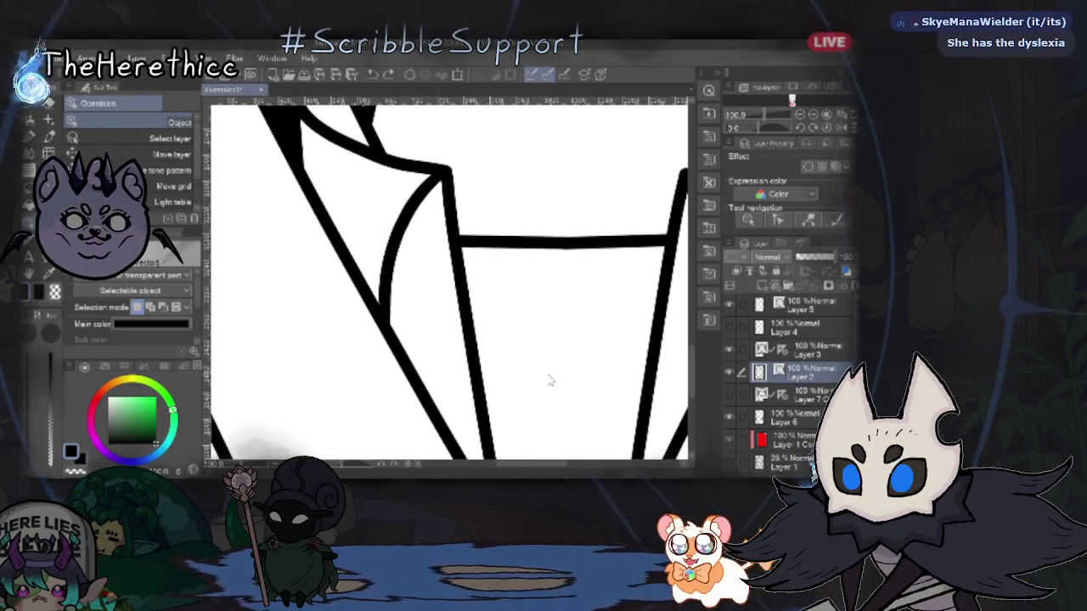
scroll(547, 380, "down", 2)
scroll(548, 376, "down", 1)
scroll(549, 377, "up", 1)
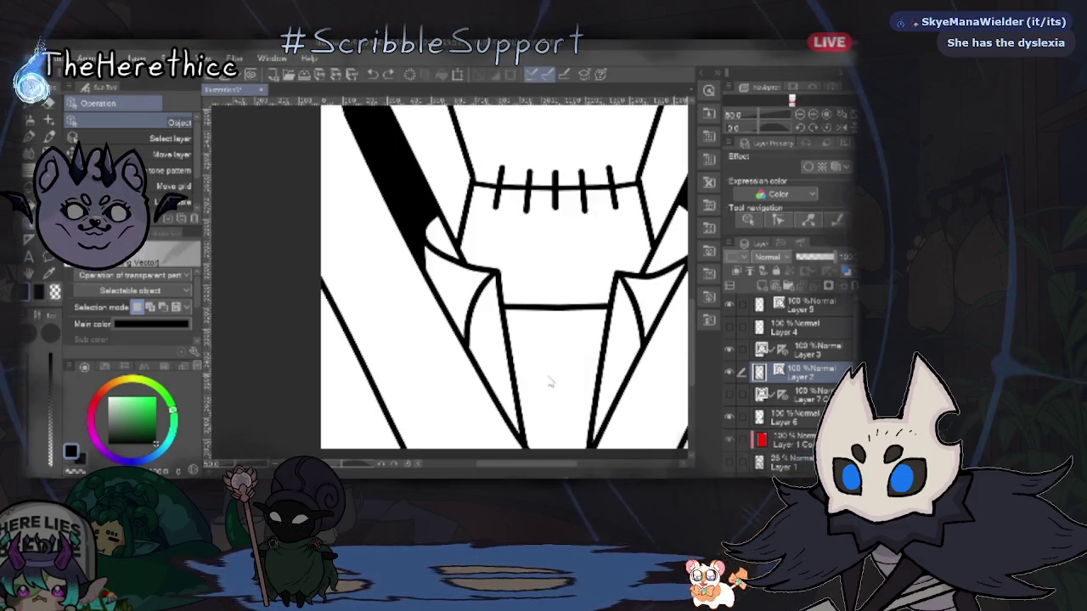
scroll(544, 366, "down", 1)
left_click(377, 310)
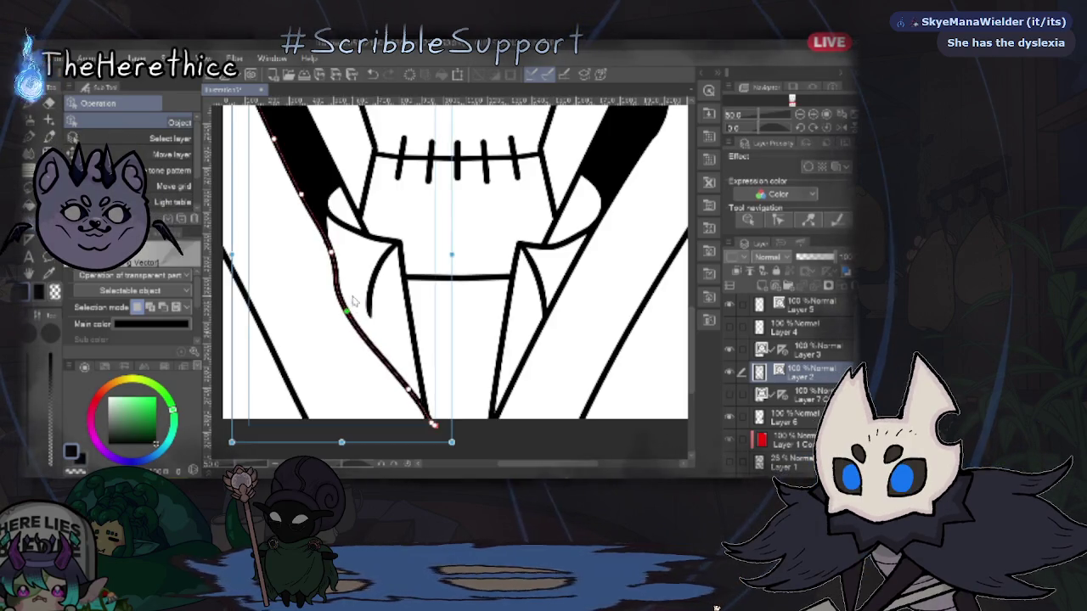
left_click_drag(332, 252, 323, 254)
Step: Check the short curve, right lapel and left diagonal lines, then deselect and return to the pen
left_click(541, 314)
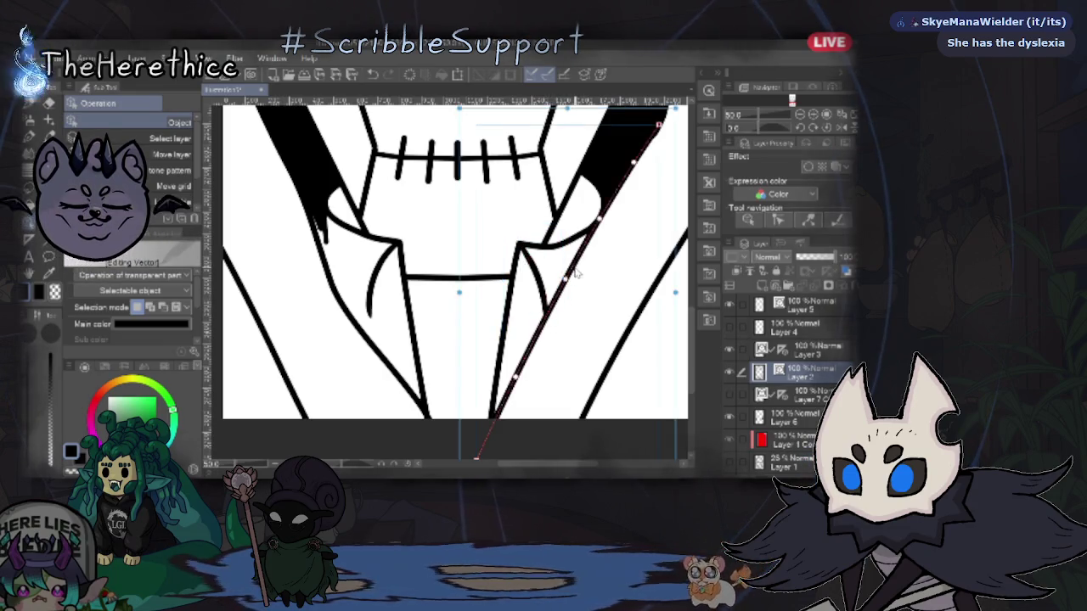
left_click(537, 344)
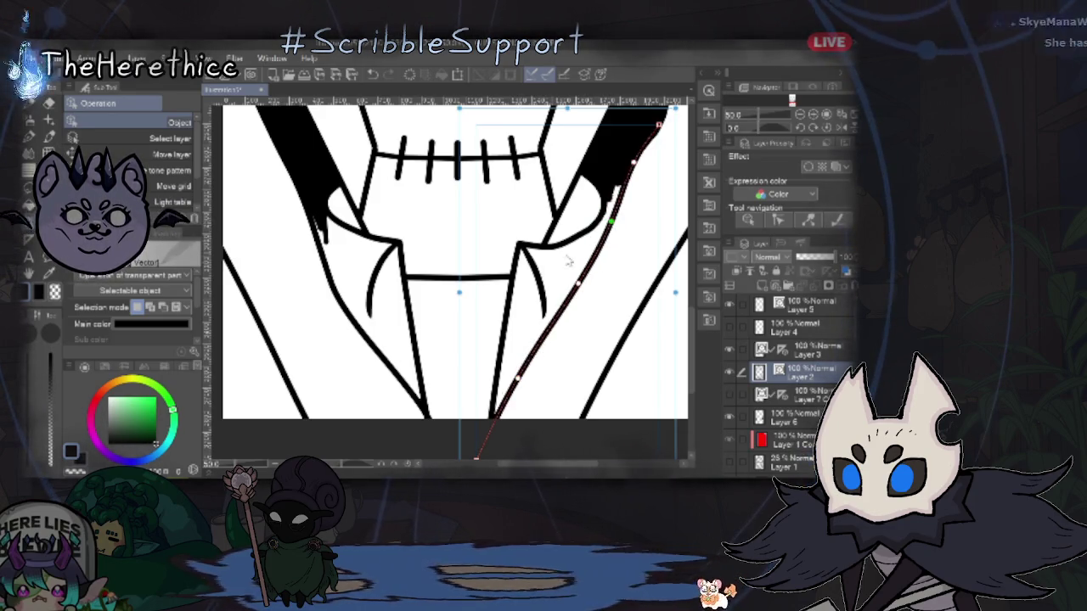
left_click(313, 227)
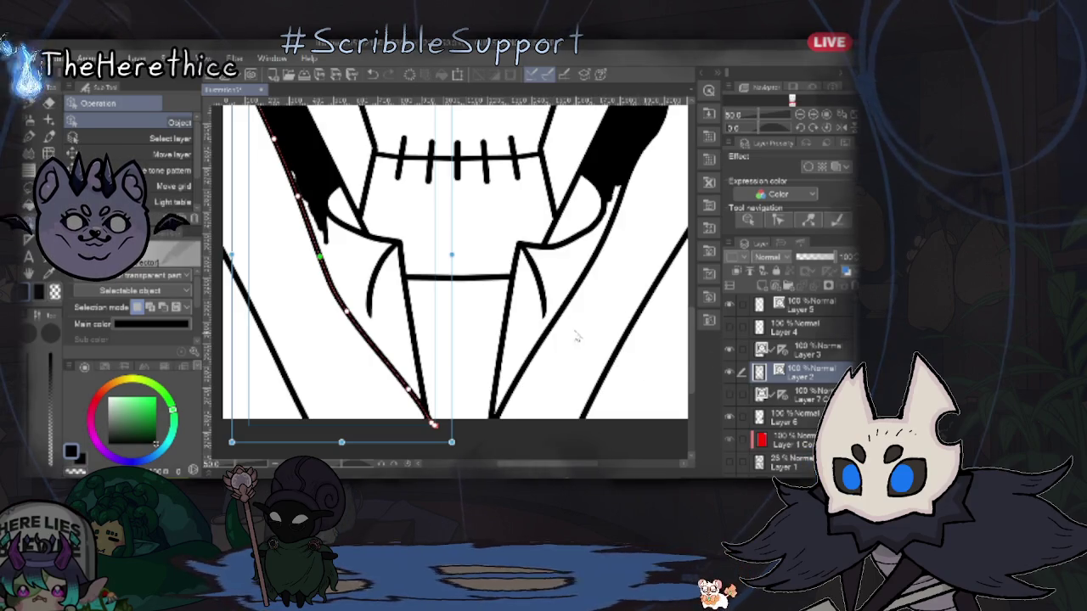
left_click(550, 273)
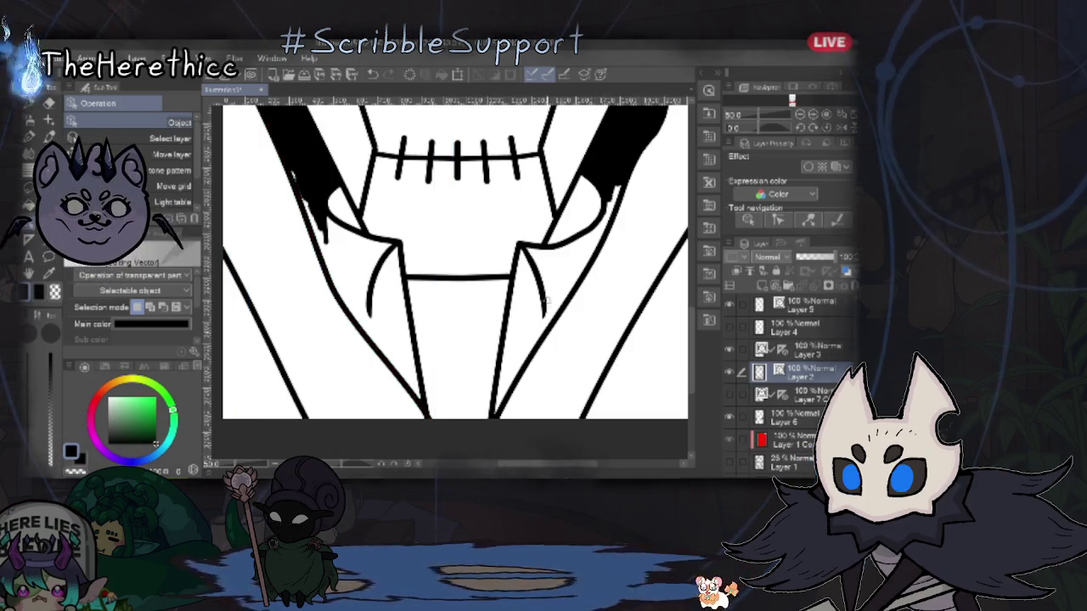
key("p")
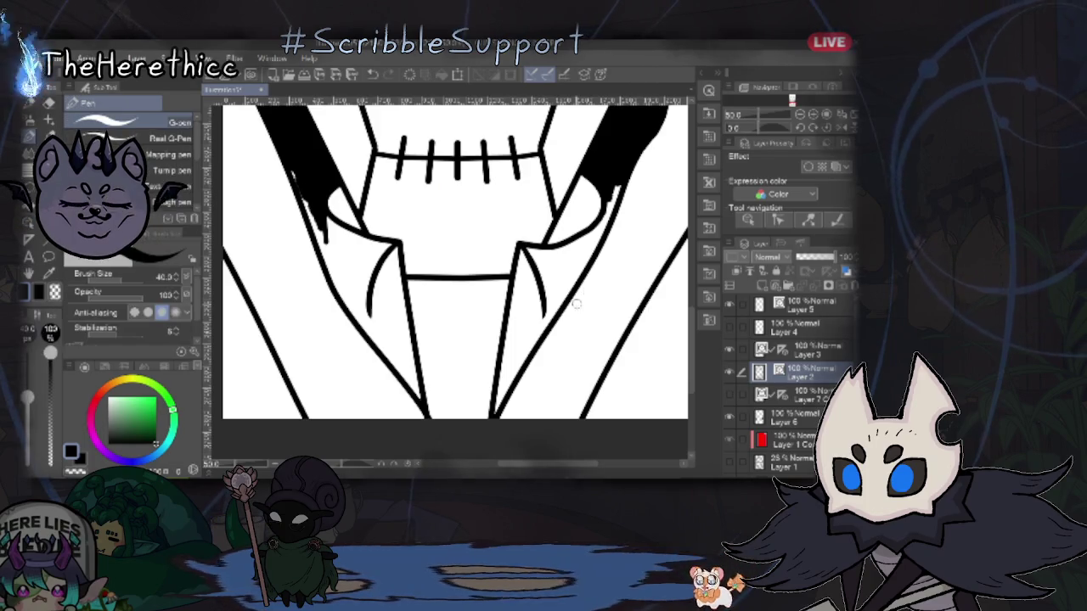
Step: Compare the jacket lines and Layer 6 fills by toggling visibility, then draw a curve inside the left lapel
left_click(729, 371)
left_click(728, 371)
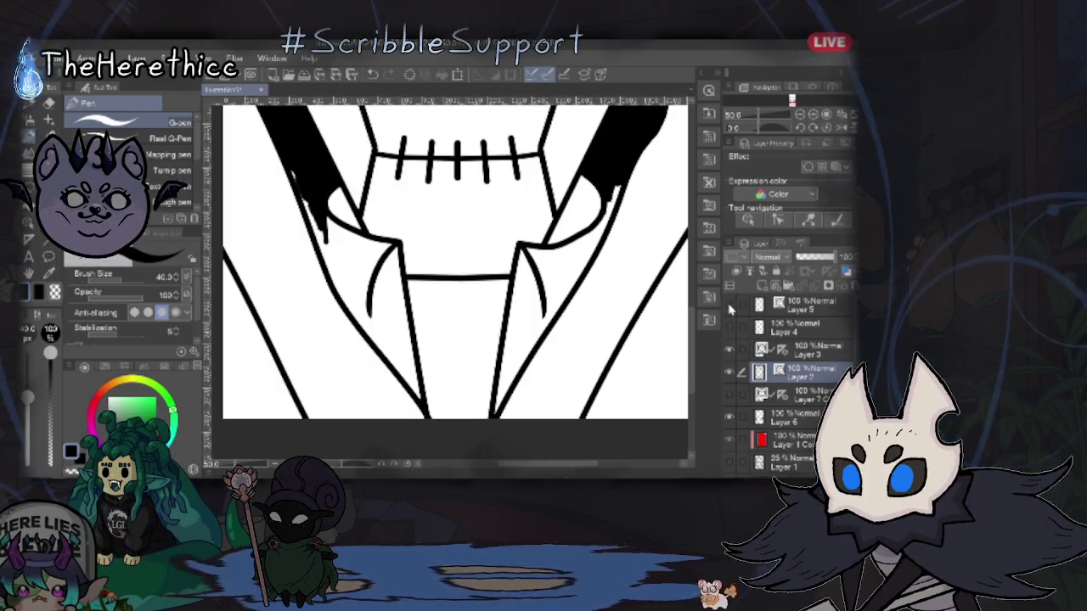
left_click(730, 418)
left_click(731, 418)
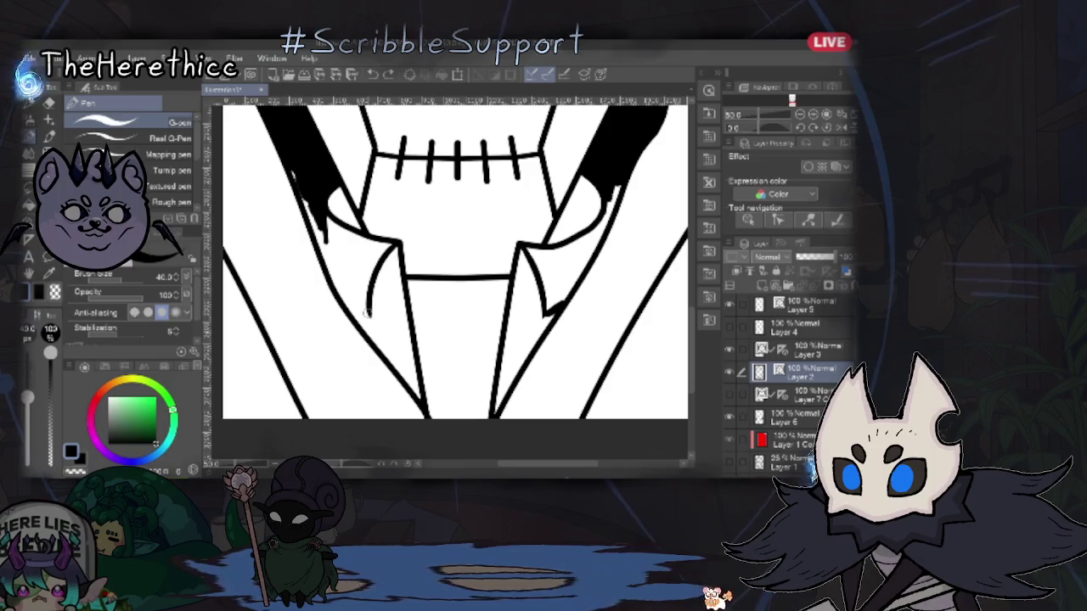
left_click_drag(388, 255, 368, 314)
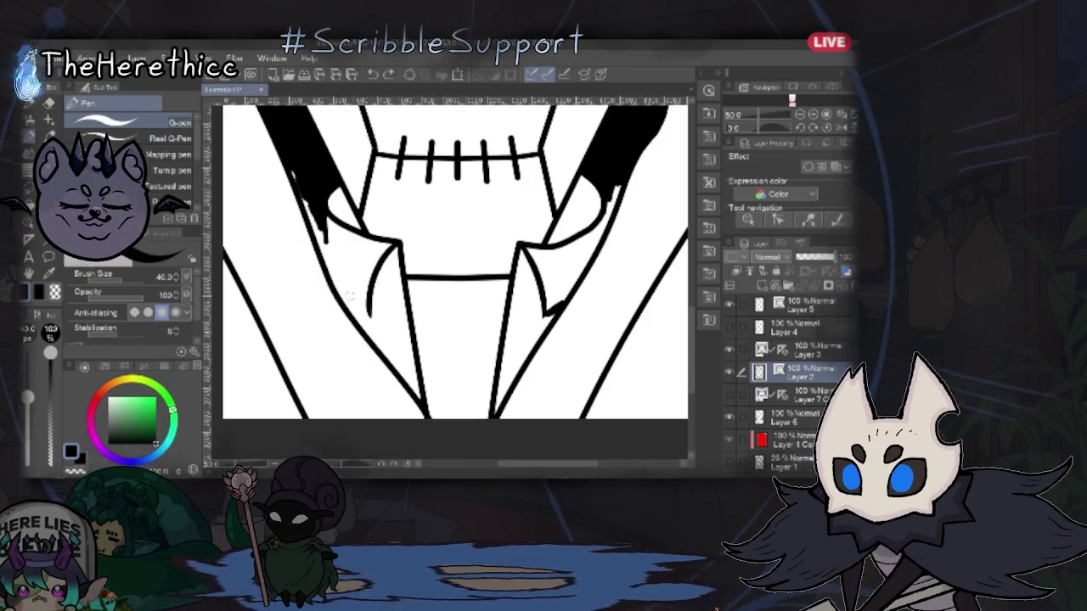
scroll(364, 316, "up", 1)
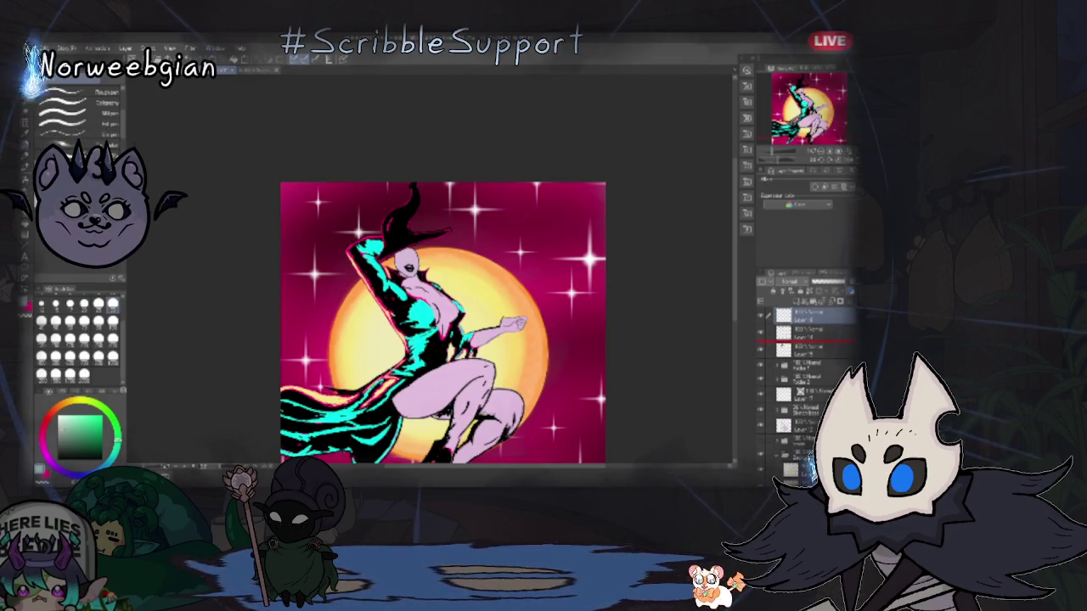
Step: Pick a lower layer in the Layer palette and cycle through object, pen and calligraphy brush tools
left_click(811, 348)
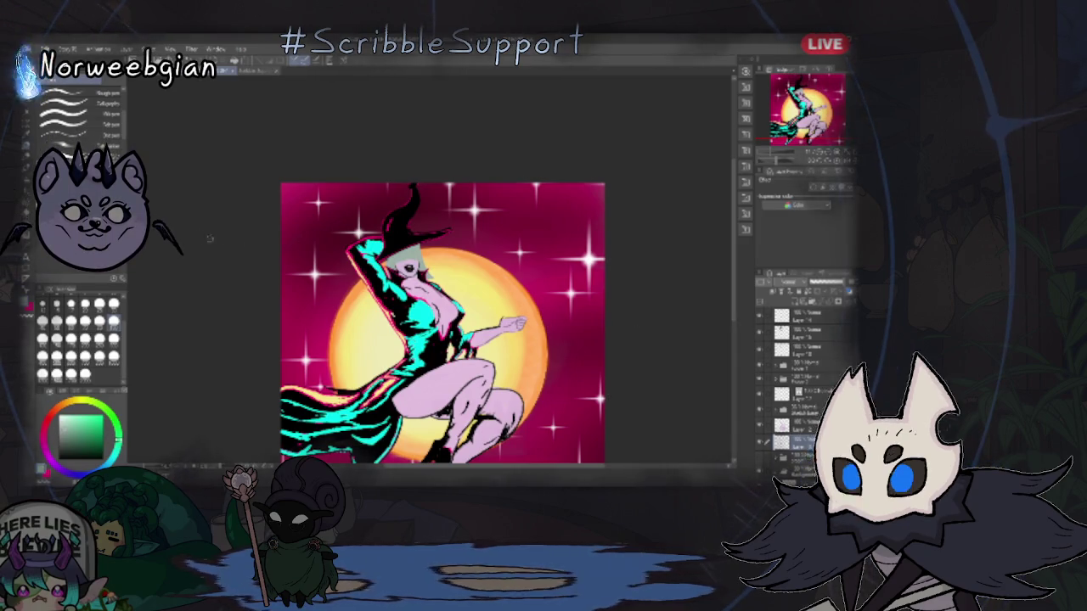
key("k")
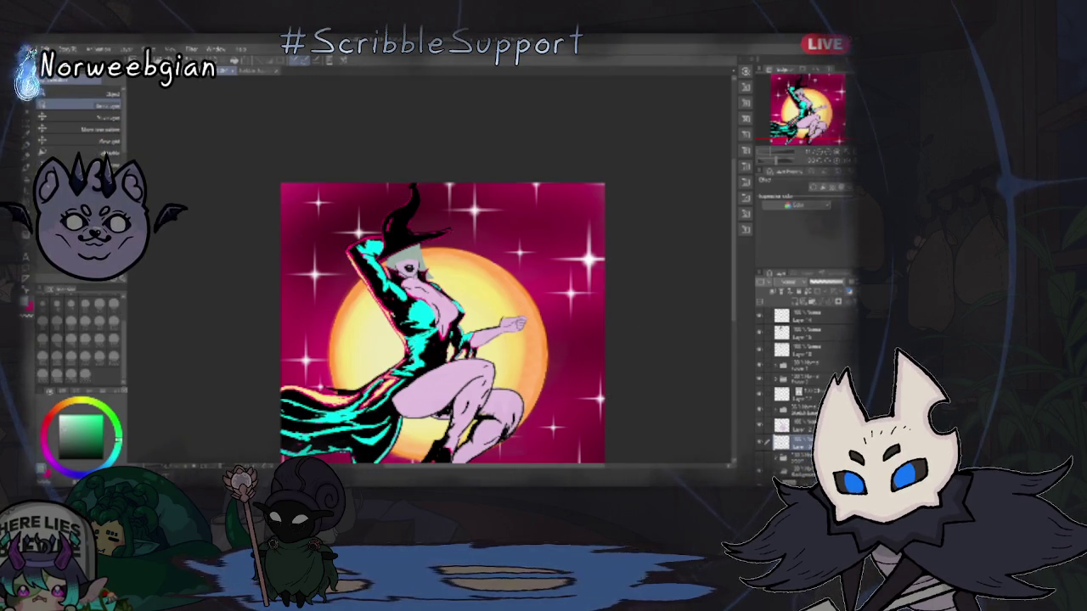
left_click(806, 349)
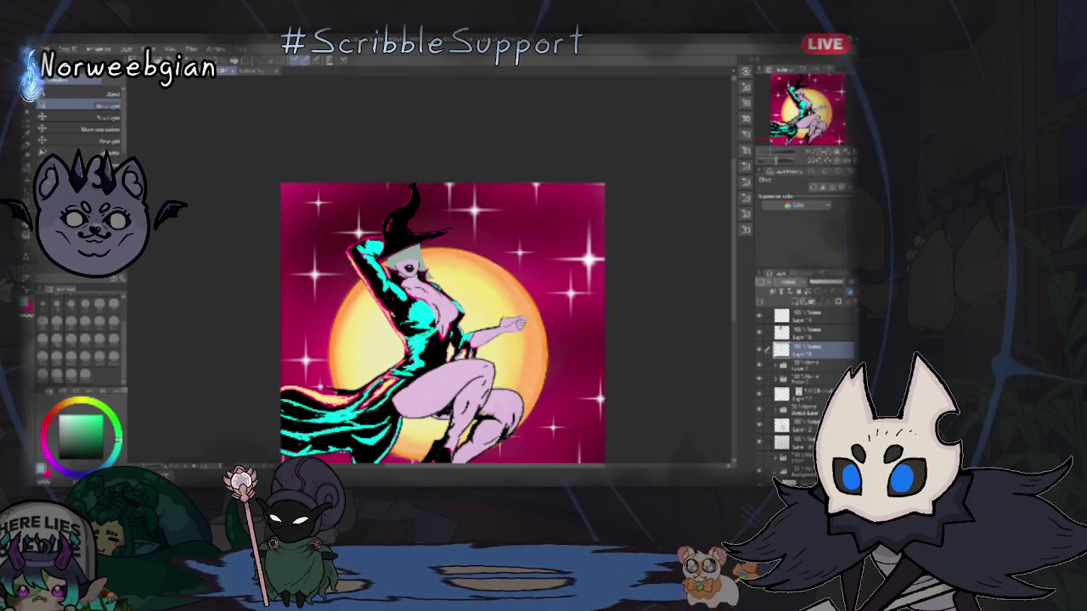
key("p")
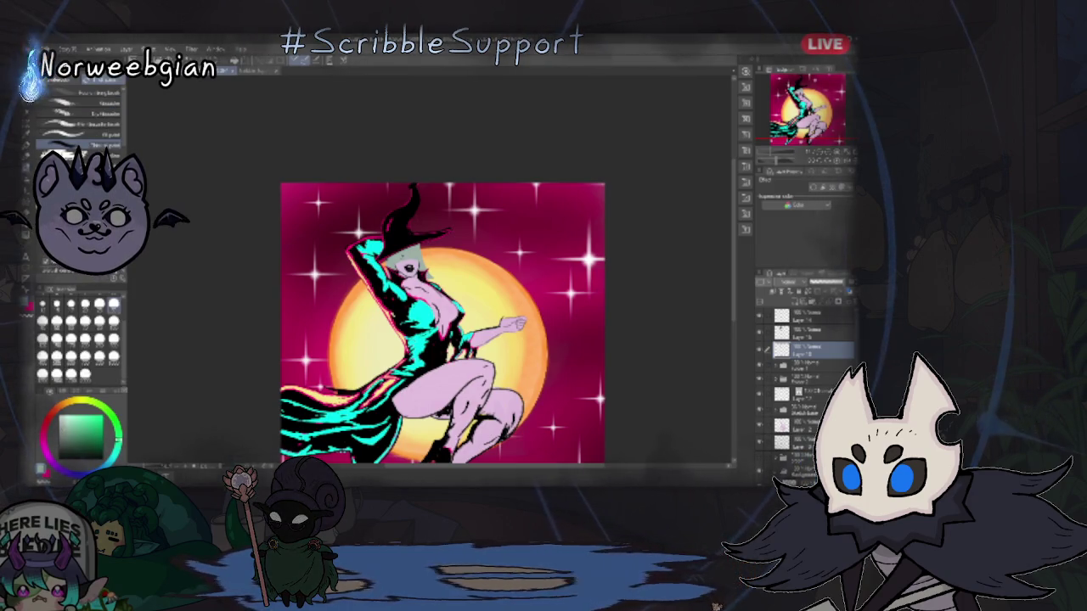
key("b")
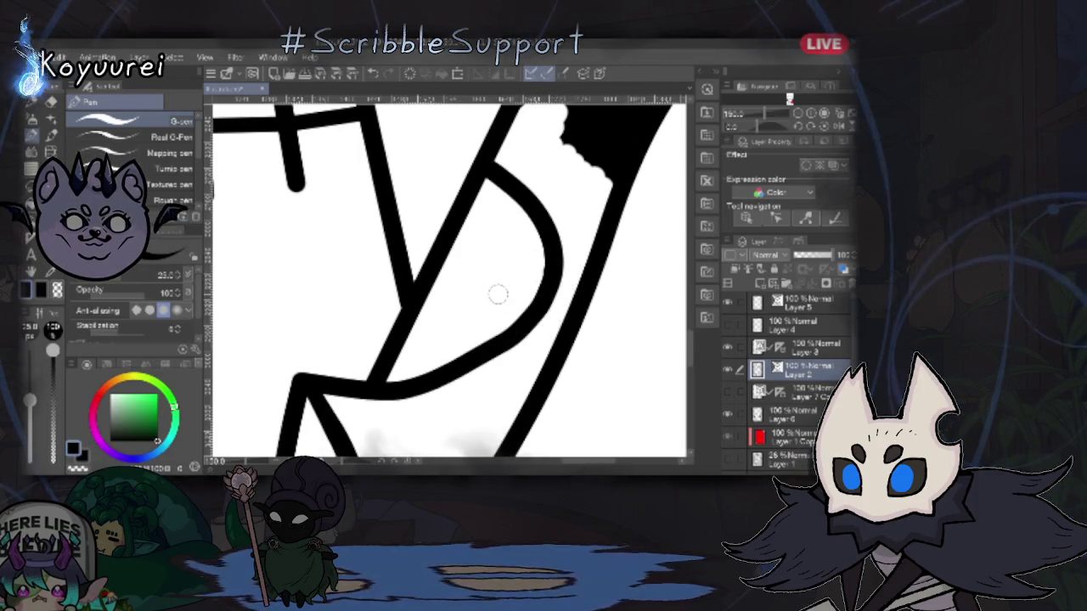
Step: Pan the jacket close-up to the right and adjust the zoom toward the stitched seam
left_click_drag(440, 291, 561, 254)
scroll(561, 255, "down", 5)
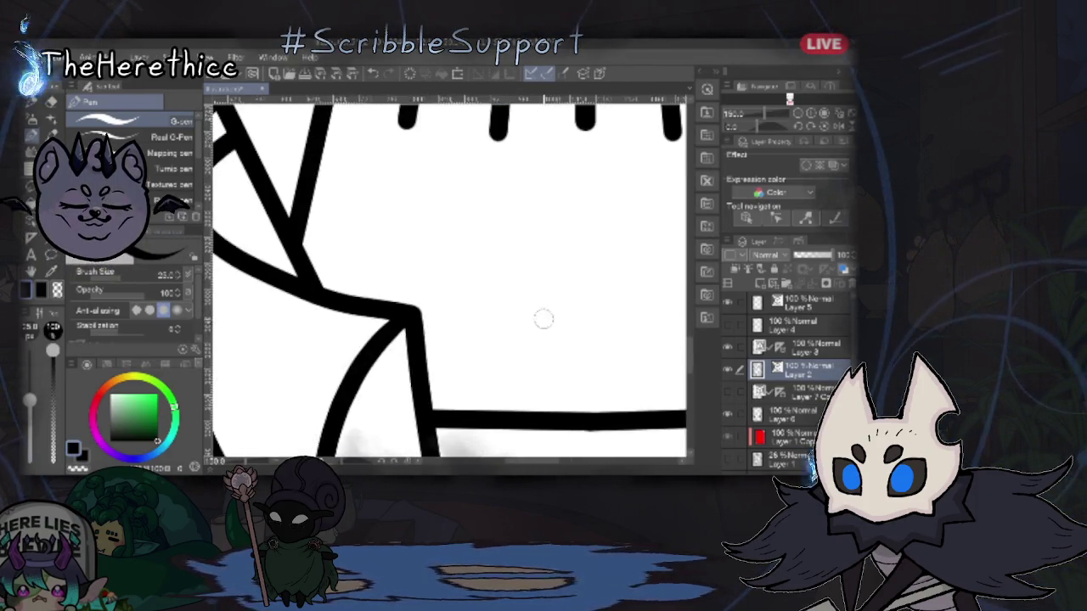
scroll(551, 322, "up", 3)
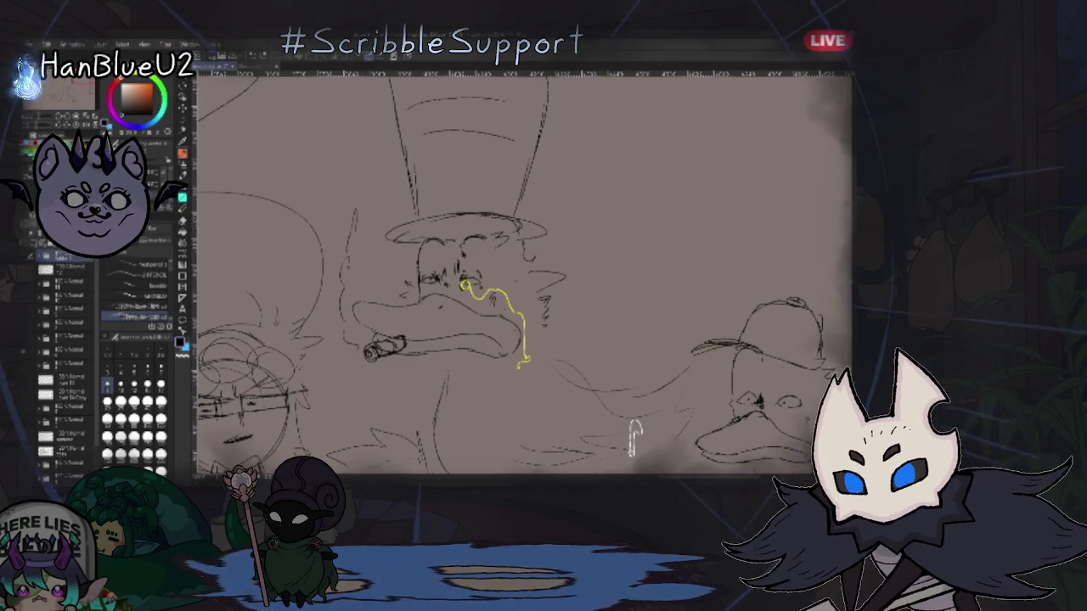
Step: Pan and zoom around the duck head sketches on the grey sketch page
mouse_move(754, 228)
left_mouse_down()
mouse_move(708, 208)
mouse_move(556, 200)
left_mouse_up()
left_click_drag(437, 410, 445, 413)
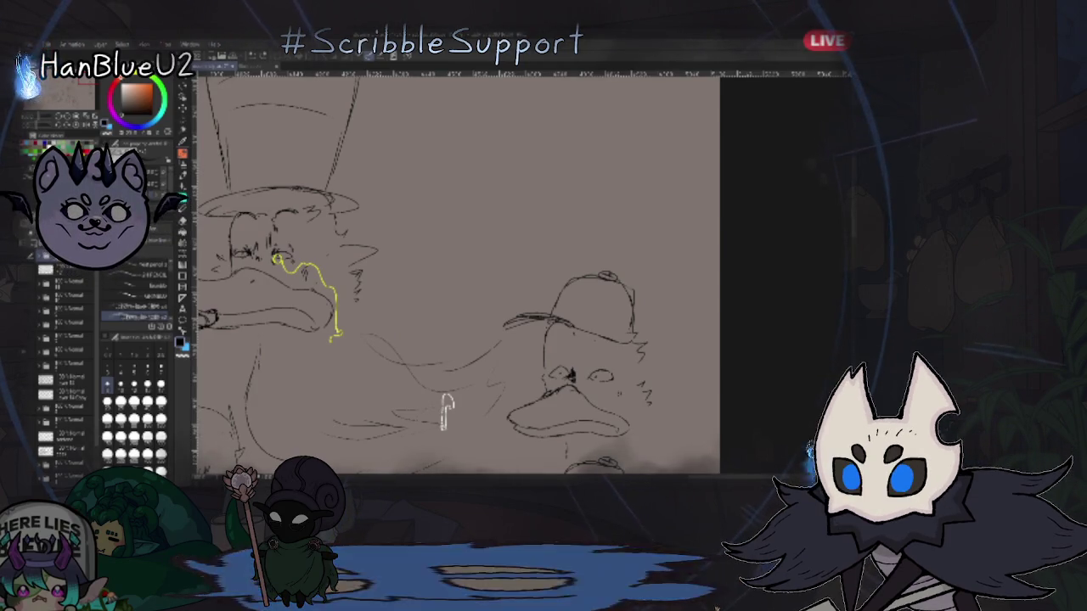
mouse_move(444, 414)
left_mouse_down()
mouse_move(439, 371)
mouse_move(291, 413)
mouse_move(314, 383)
left_mouse_up()
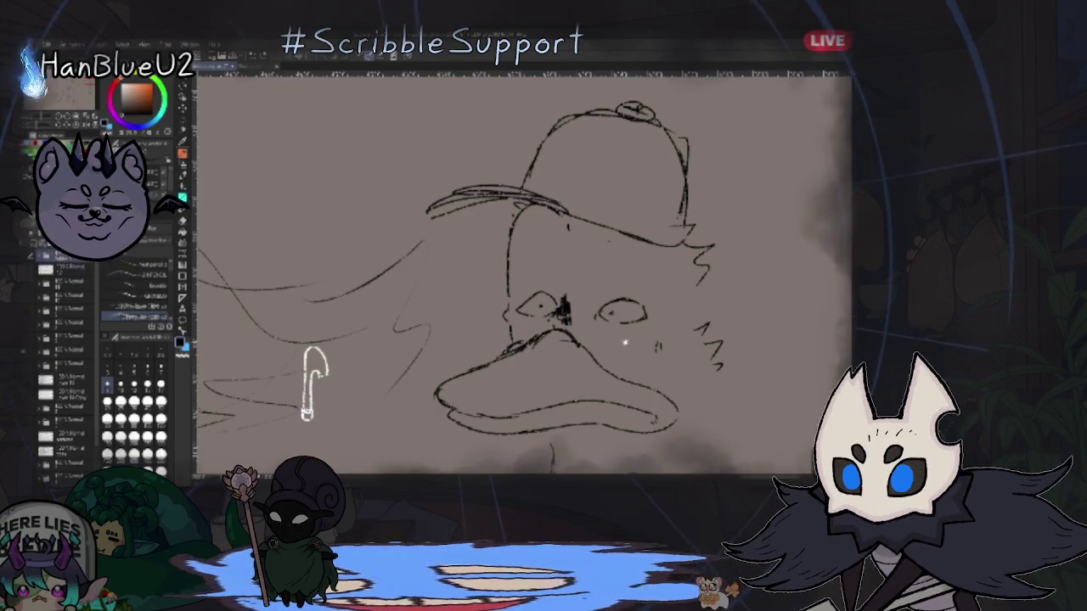
left_click_drag(314, 382, 315, 34)
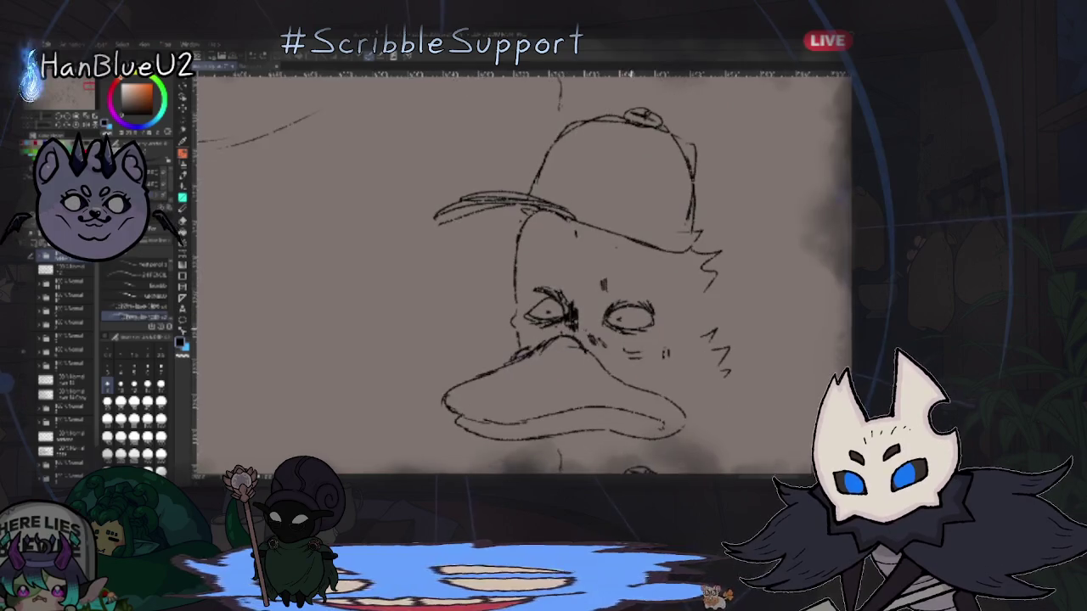
scroll(400, 79, "down", 2)
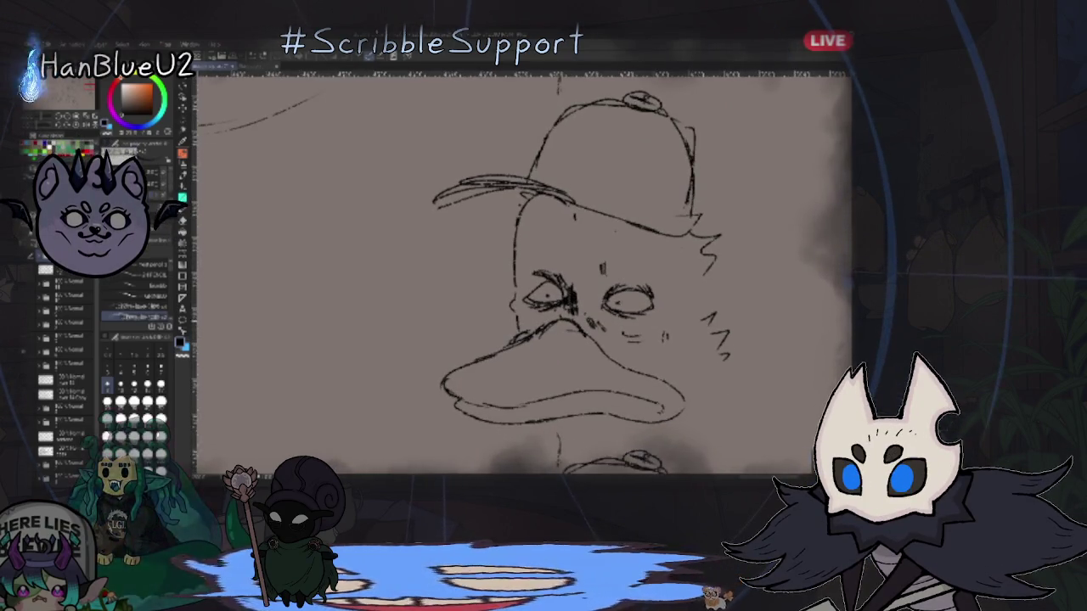
scroll(400, 78, "down", 1)
scroll(689, 328, "down", 3)
scroll(670, 314, "down", 2)
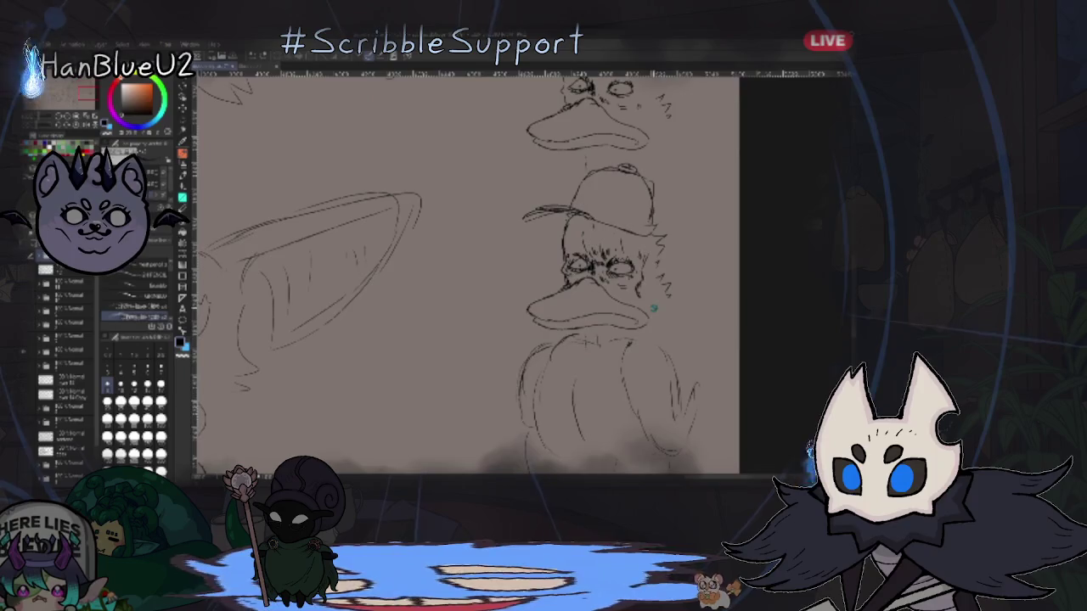
scroll(654, 304, "up", 2)
scroll(650, 313, "up", 1)
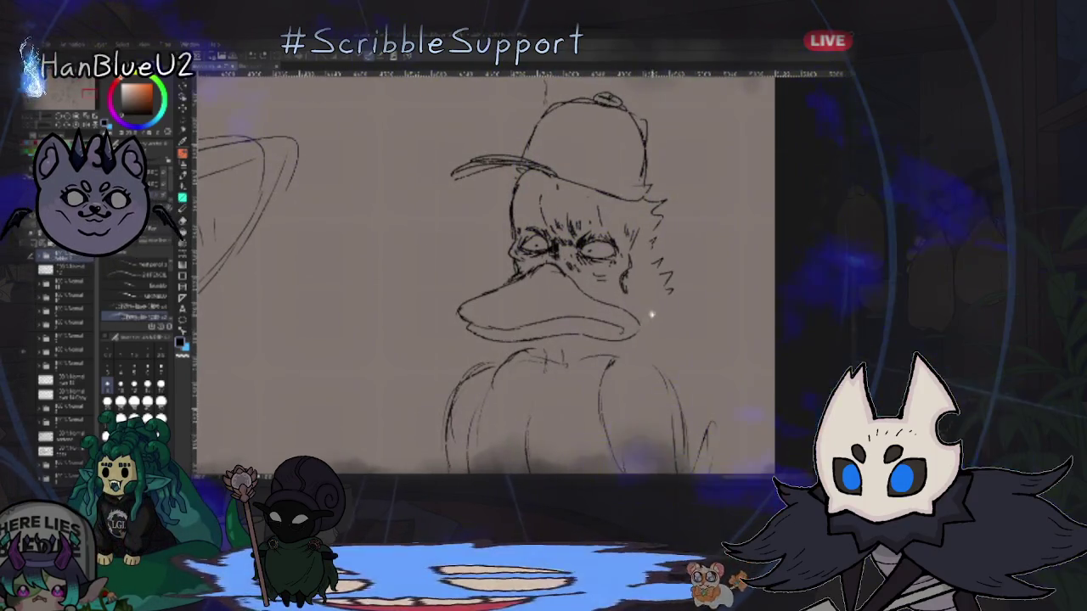
scroll(650, 308, "down", 1)
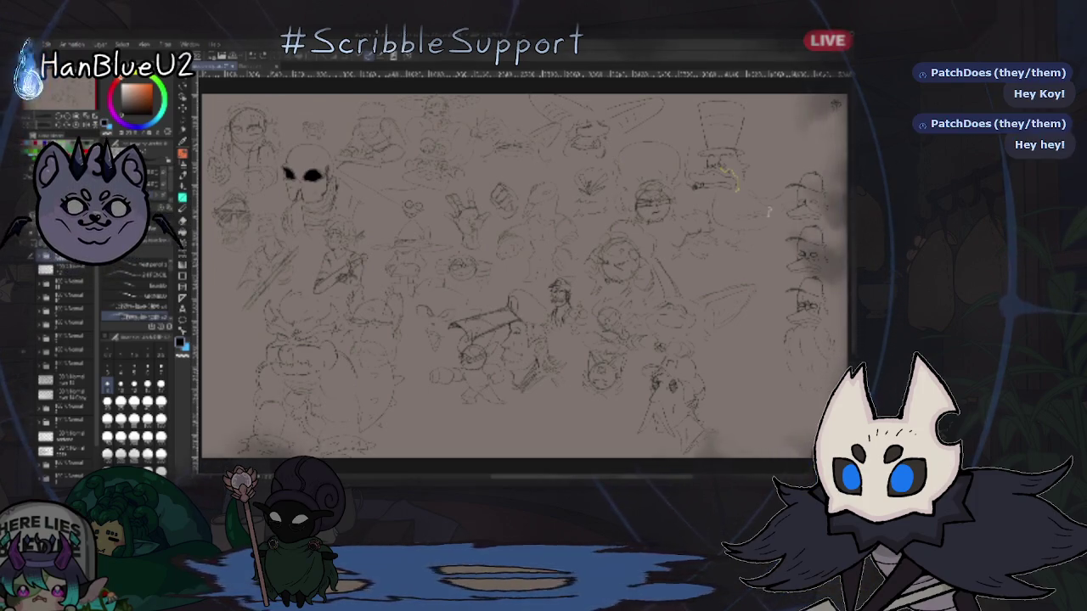
Step: Bring the duck's beak into view, then zoom out to fit the whole sketch page
scroll(769, 212, "up", 5)
scroll(781, 302, "up", 5)
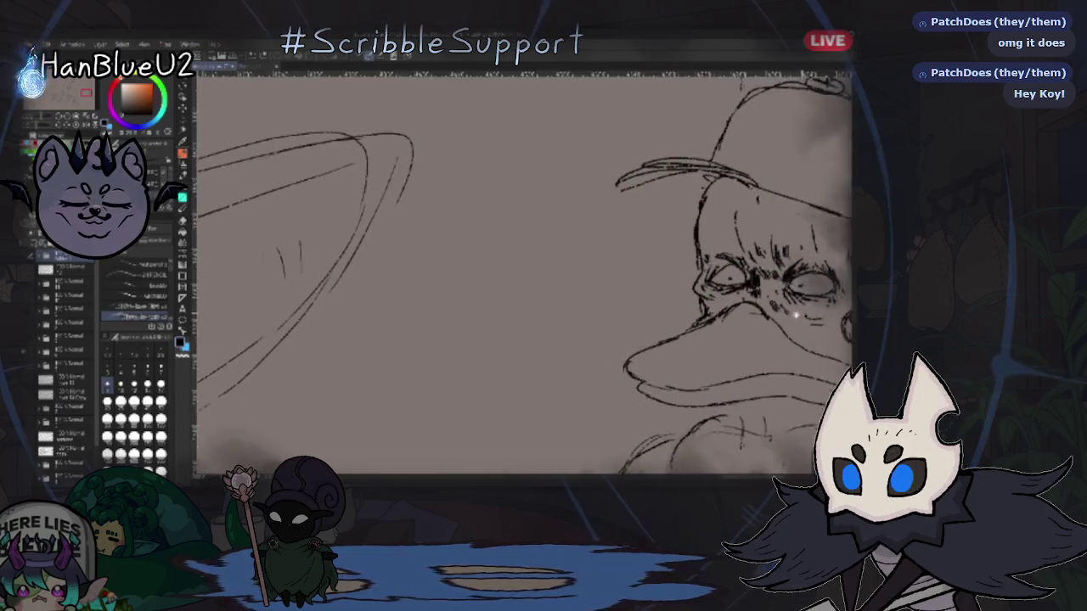
left_click_drag(754, 295, 857, 196)
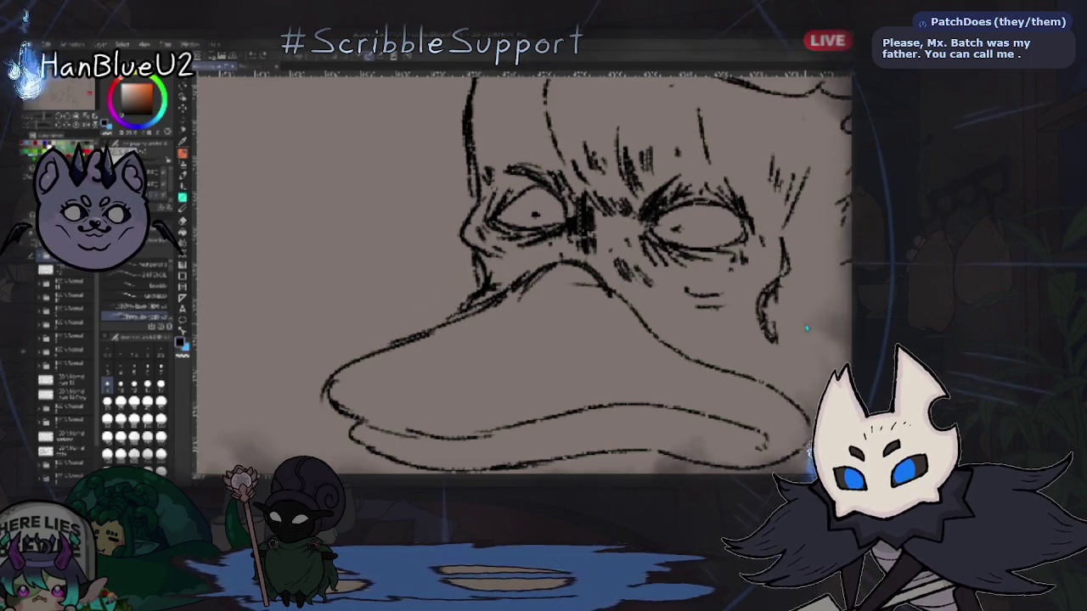
key("ctrl+0")
scroll(682, 87, "down", 2)
scroll(682, 88, "down", 2)
scroll(682, 87, "down", 2)
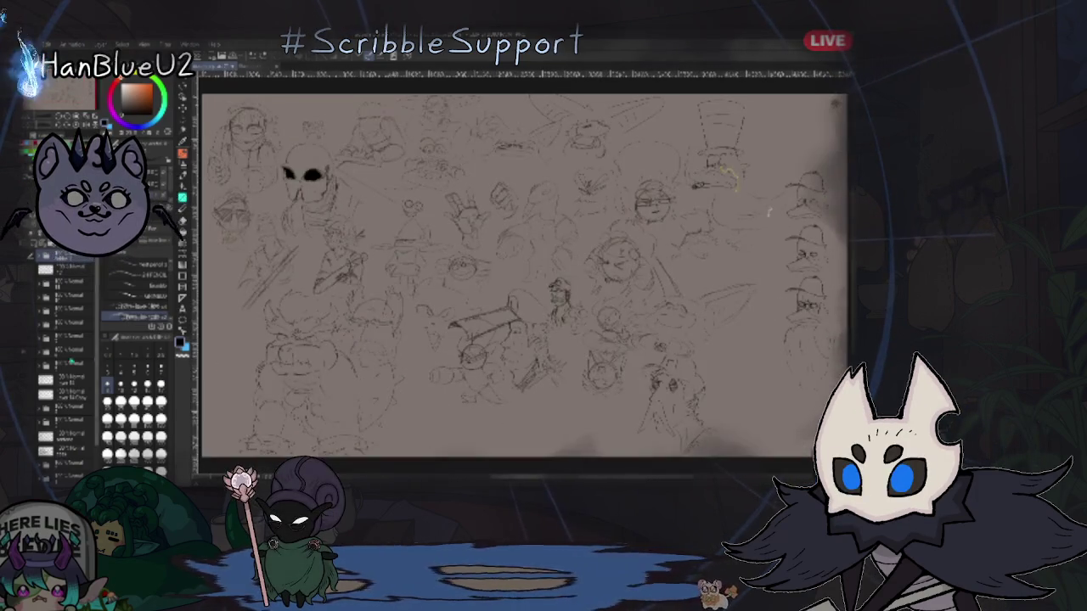
key("ctrl+Tab")
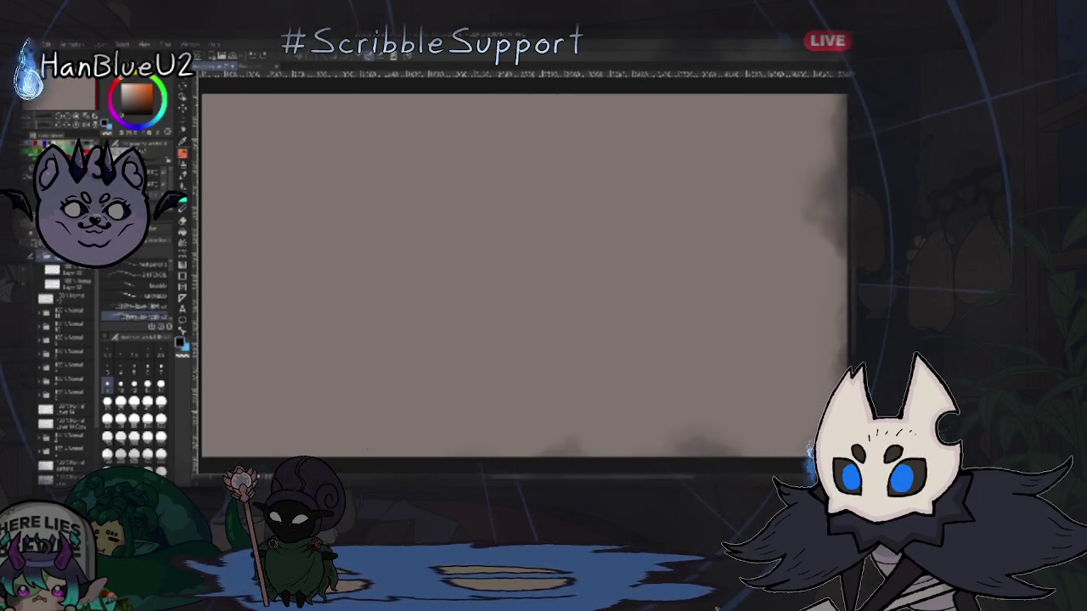
Step: Switch to the bunny-eared character sheet and undo the stray curved stroke
key("ctrl+Tab")
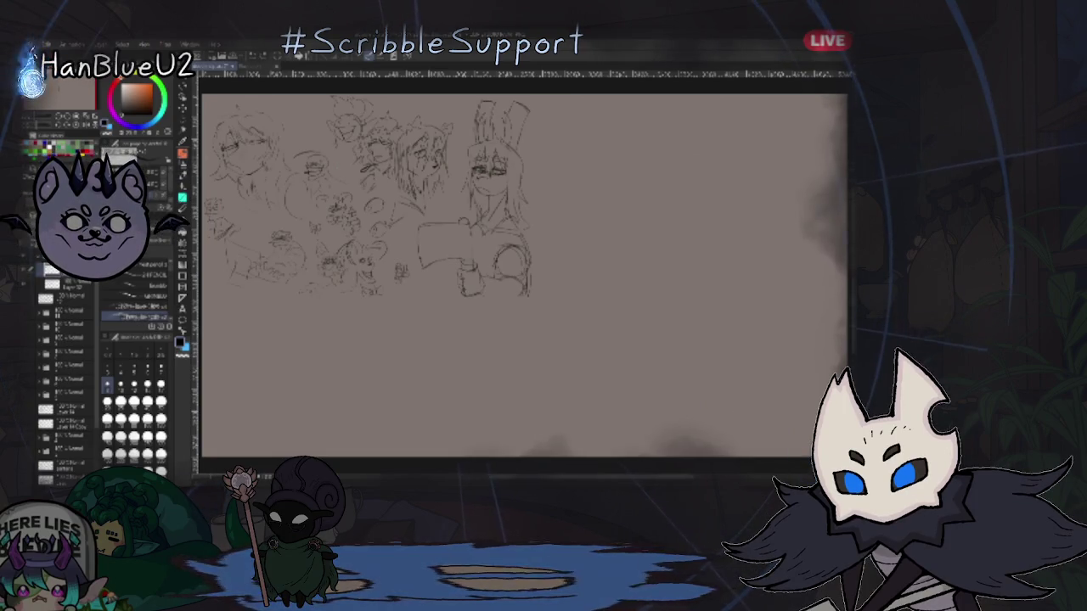
key("ctrl+z")
scroll(667, 250, "up", 2)
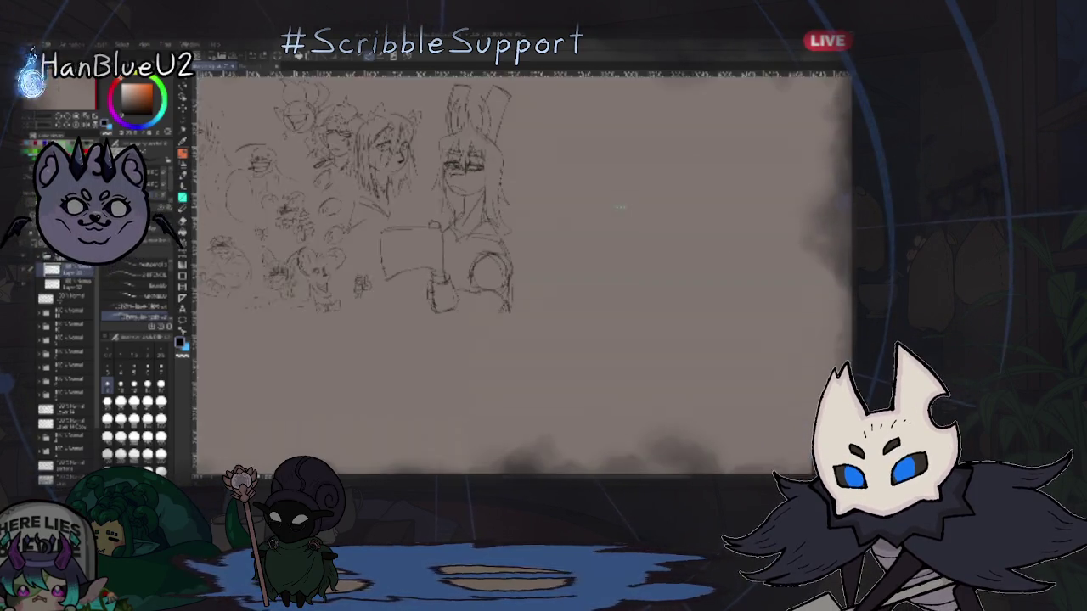
scroll(597, 303, "up", 2)
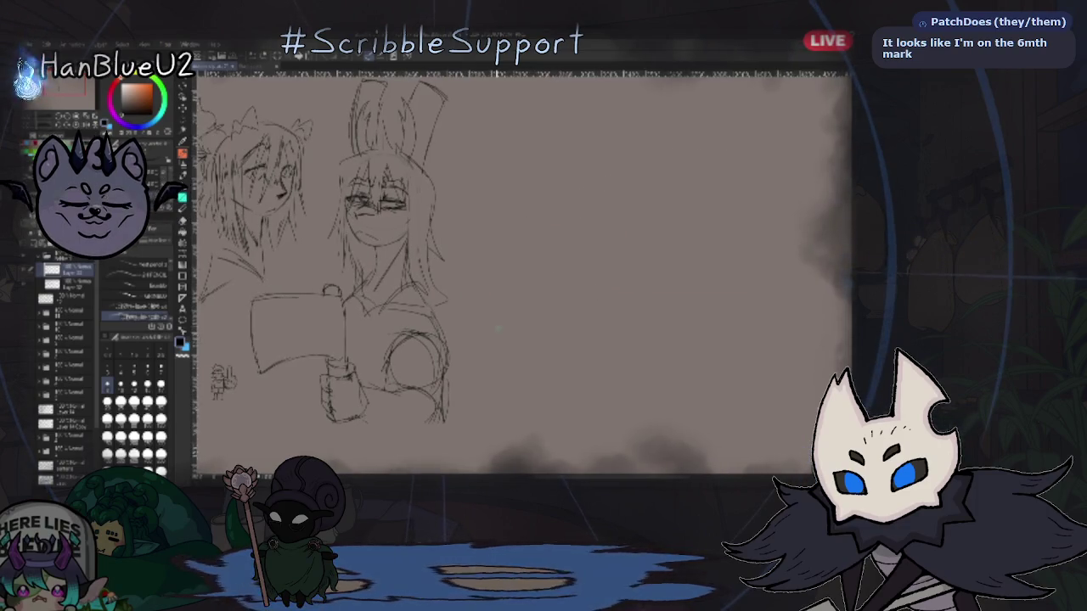
scroll(513, 310, "down", 3)
Step: Zoom and pan around the glasses character to expose blank space below
scroll(529, 305, "up", 2)
scroll(535, 248, "up", 3)
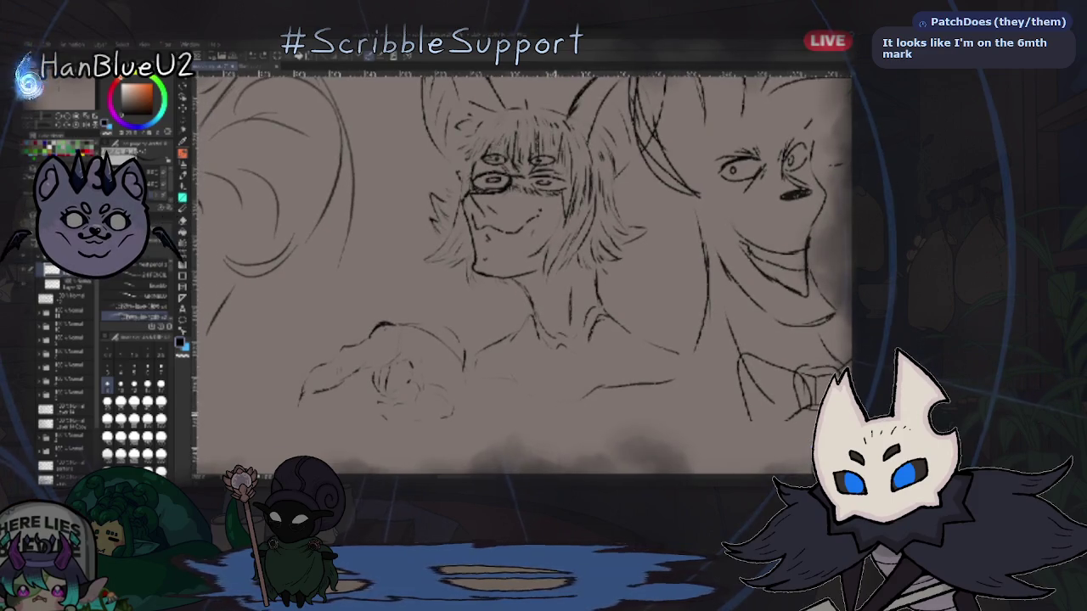
scroll(538, 393, "up", 1)
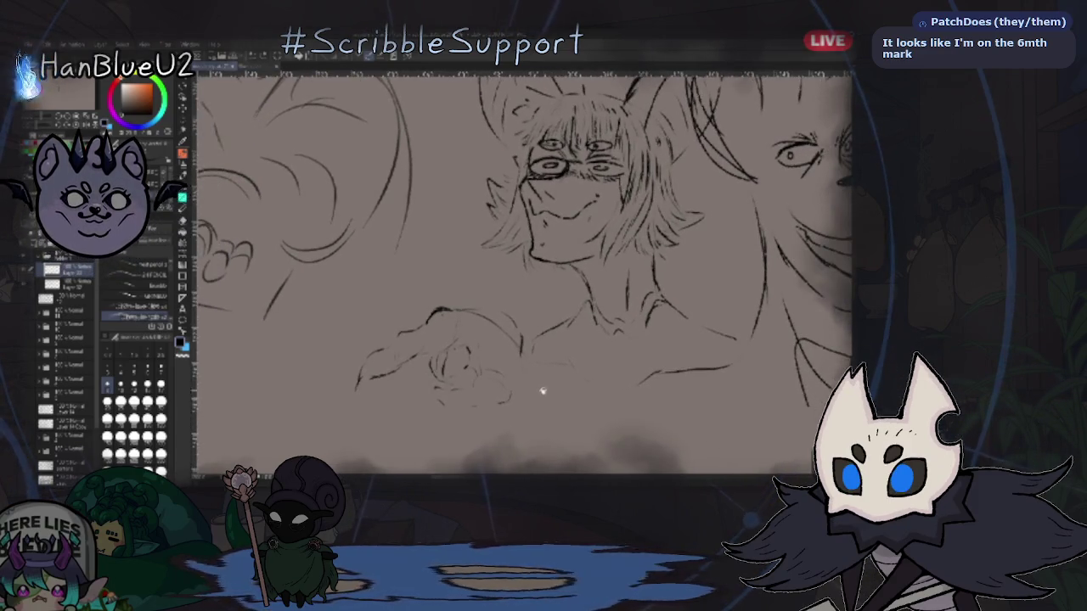
scroll(538, 393, "down", 1)
scroll(739, 358, "up", 2)
scroll(738, 358, "up", 1)
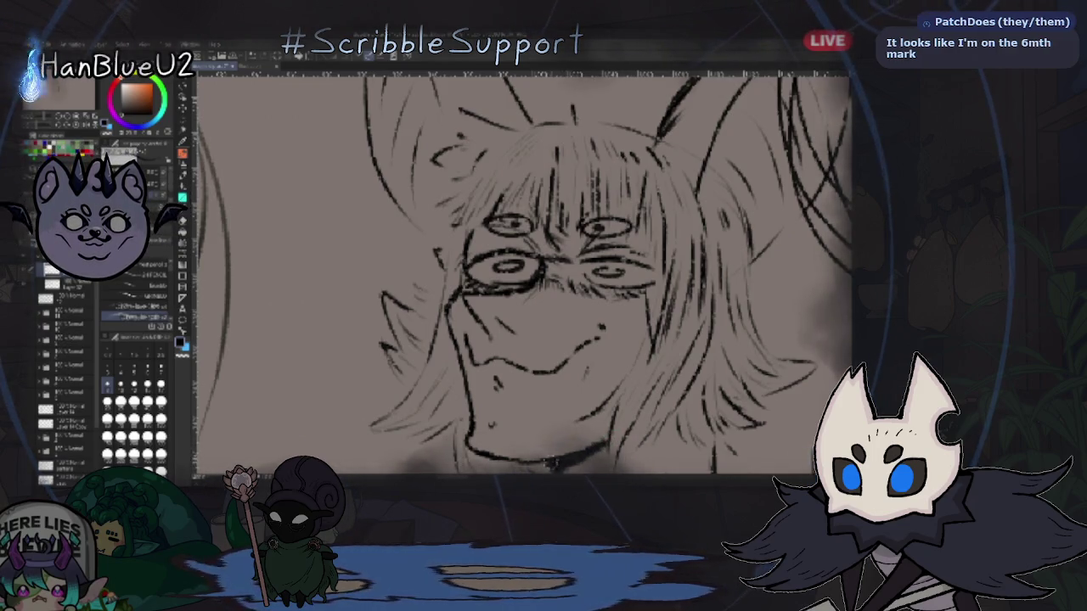
left_click_drag(639, 473, 652, 440)
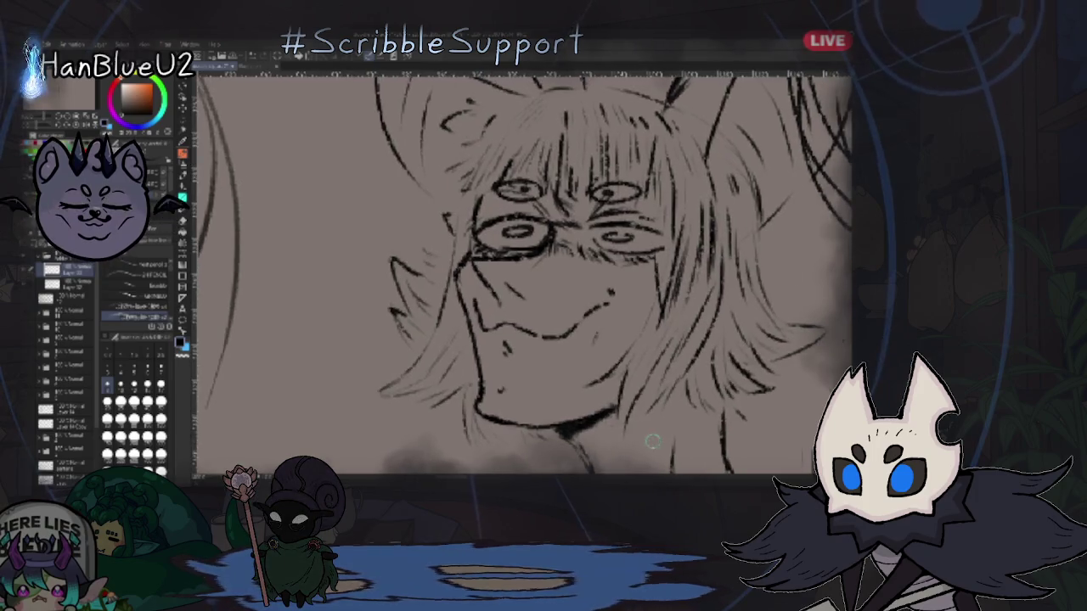
scroll(652, 441, "down", 5)
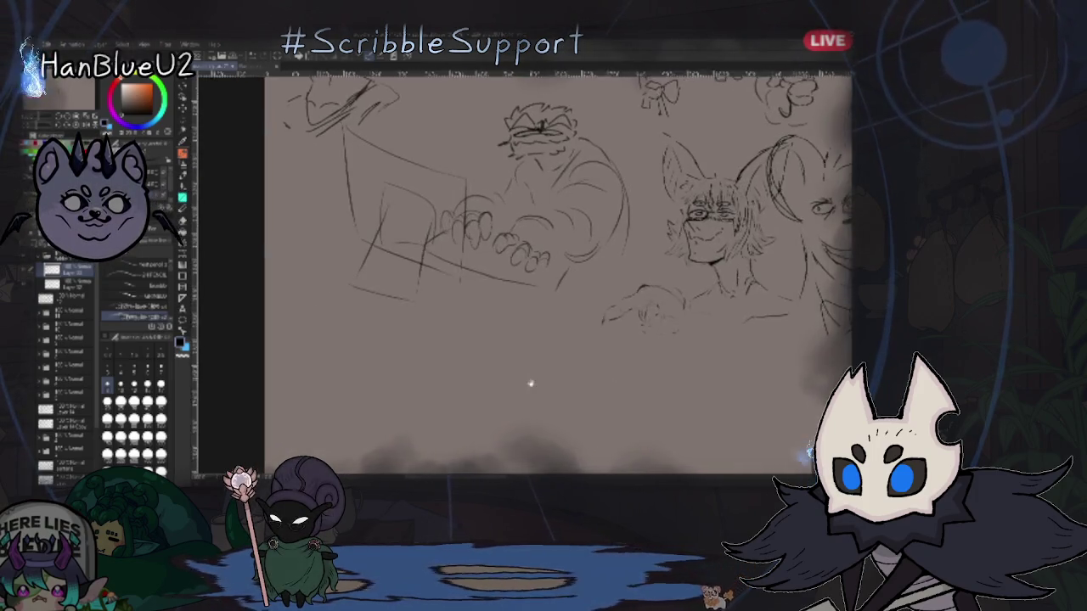
mouse_move(493, 415)
left_mouse_down()
mouse_move(490, 381)
mouse_move(497, 387)
left_mouse_up()
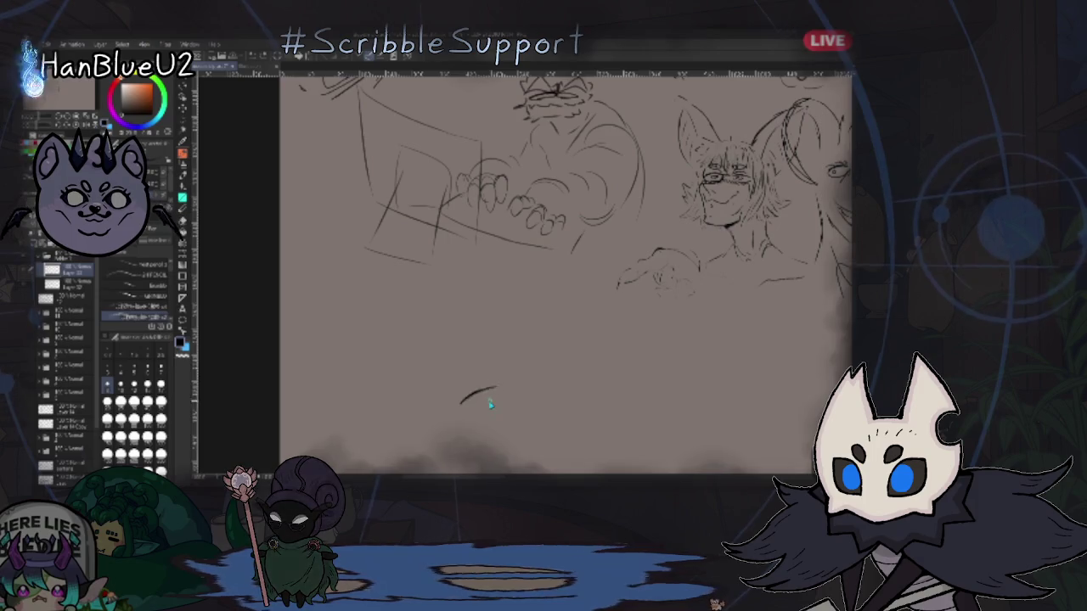
Step: Start the new face with a small arc, an oval left eye and a stroke above the right eye
key("ctrl+z")
mouse_move(480, 409)
left_mouse_down()
mouse_move(494, 399)
mouse_move(484, 424)
mouse_move(509, 424)
mouse_move(483, 385)
left_mouse_up()
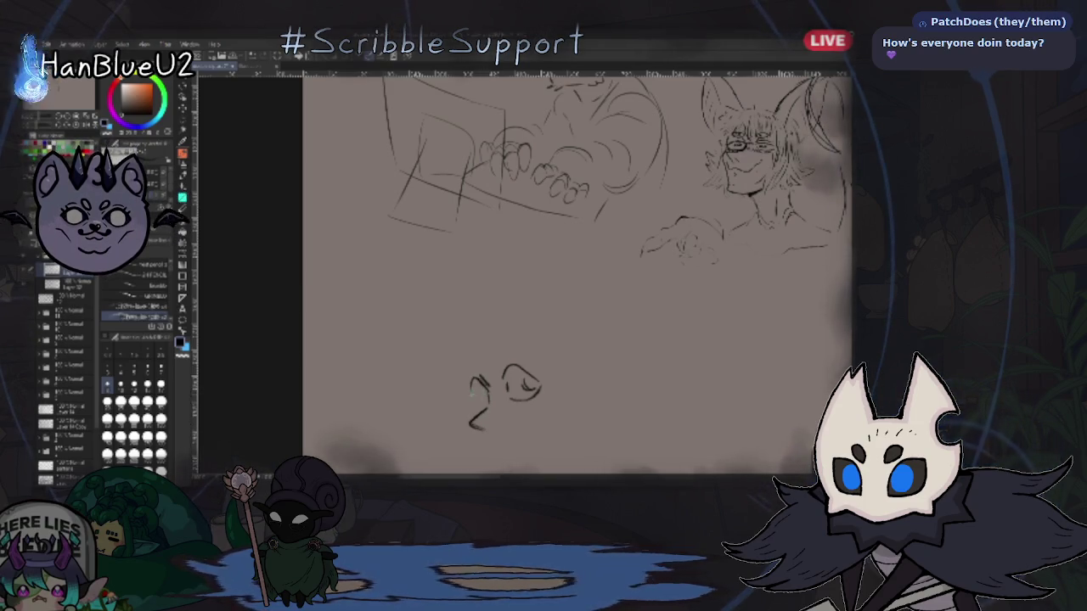
left_click_drag(480, 379, 472, 401)
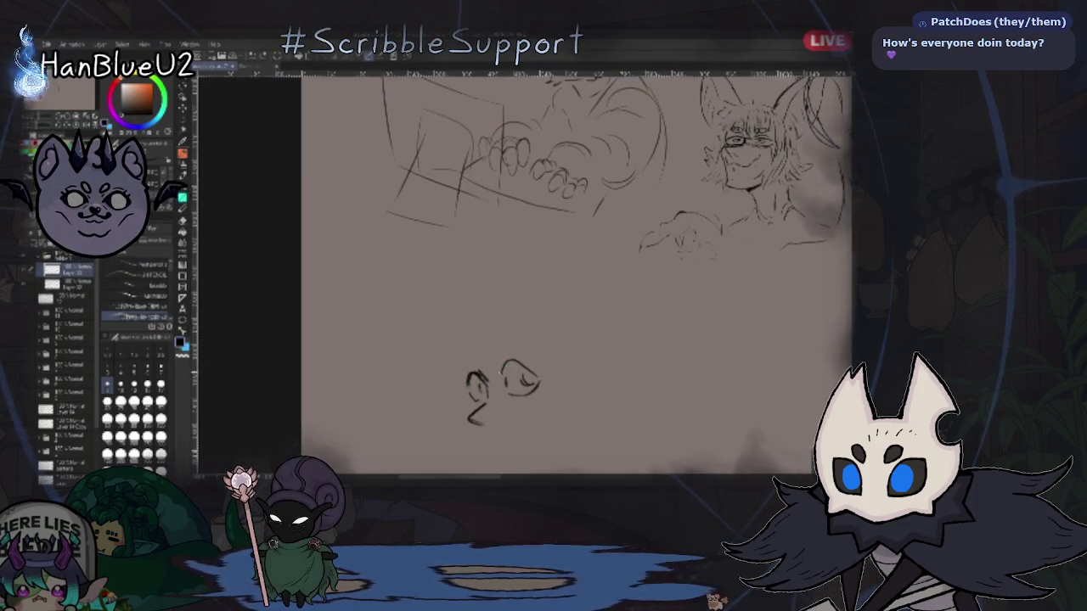
left_click_drag(500, 363, 528, 340)
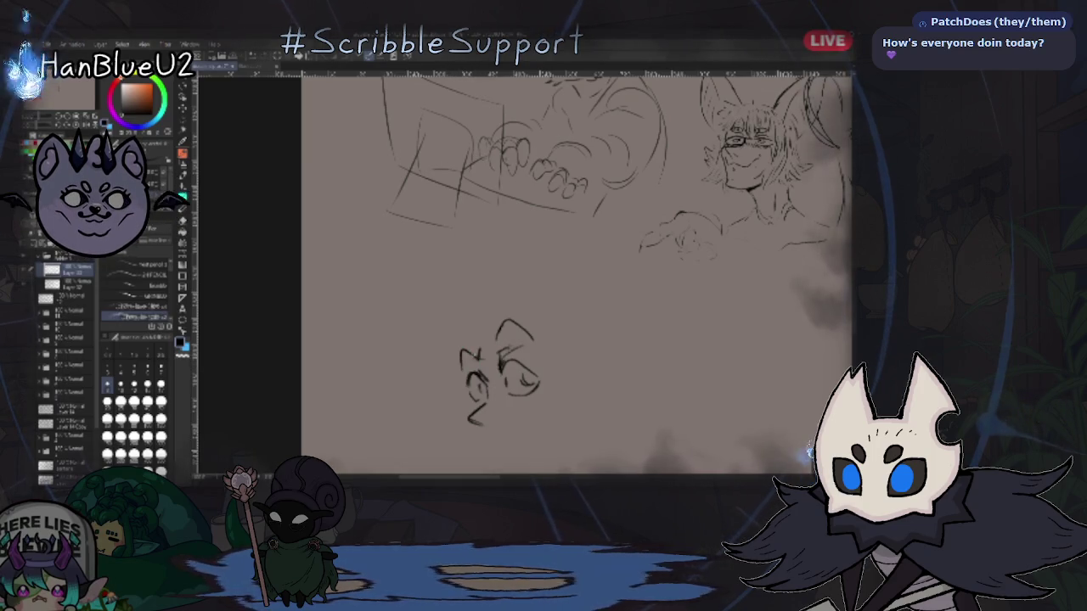
scroll(482, 401, "down", 2)
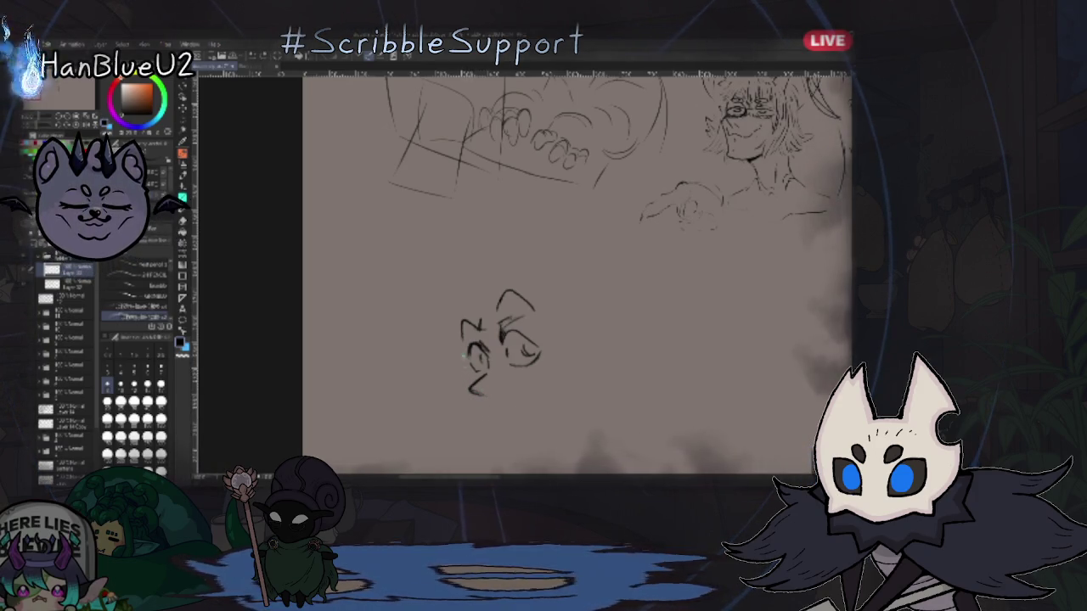
Step: Add the chin, right face side and right hair outline, undoing an accidental sketch move
mouse_move(488, 422)
left_mouse_down()
mouse_move(528, 430)
mouse_move(570, 402)
left_mouse_up()
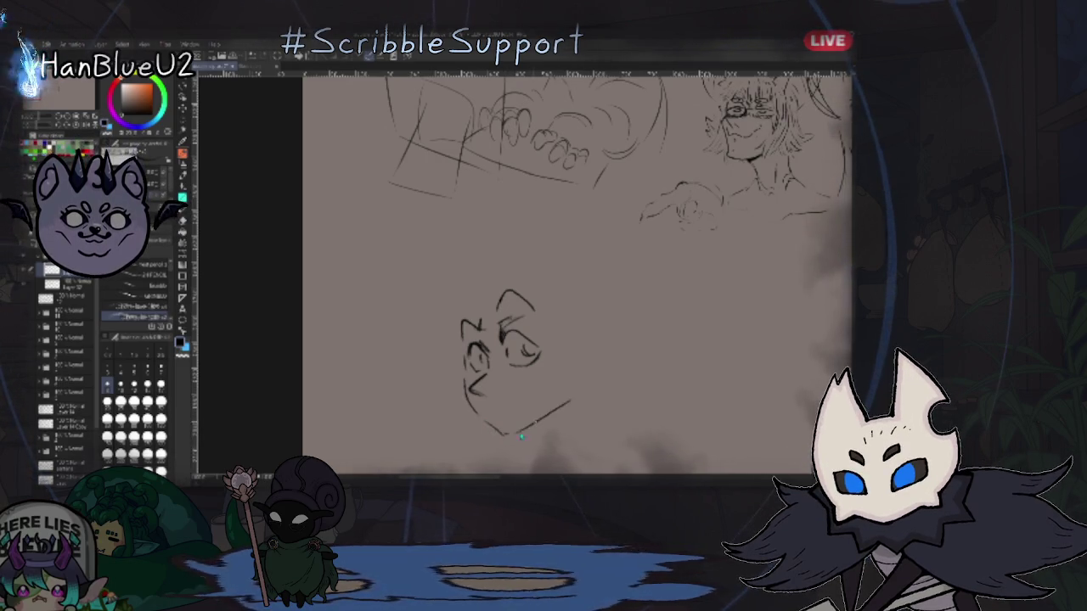
left_click_drag(514, 433, 564, 408)
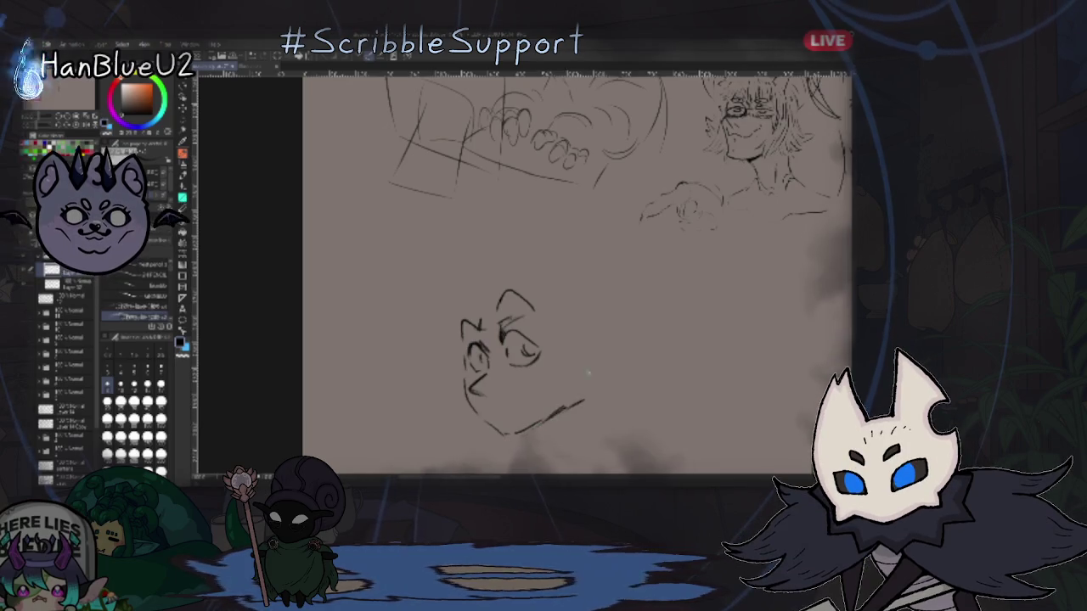
left_click_drag(543, 308, 547, 387)
left_click_drag(530, 301, 550, 331)
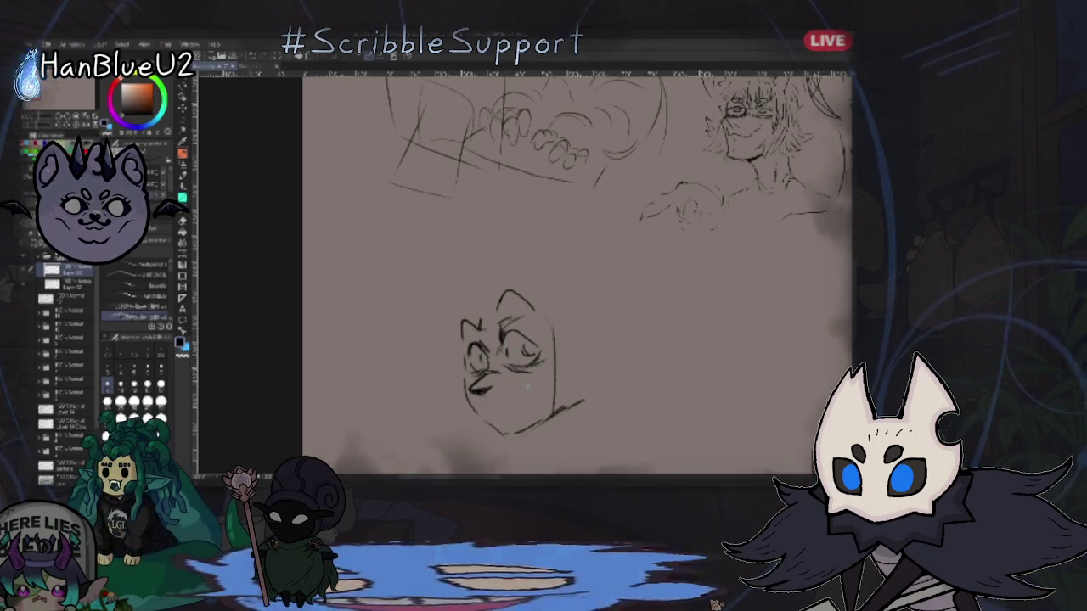
left_click_drag(577, 272, 595, 250)
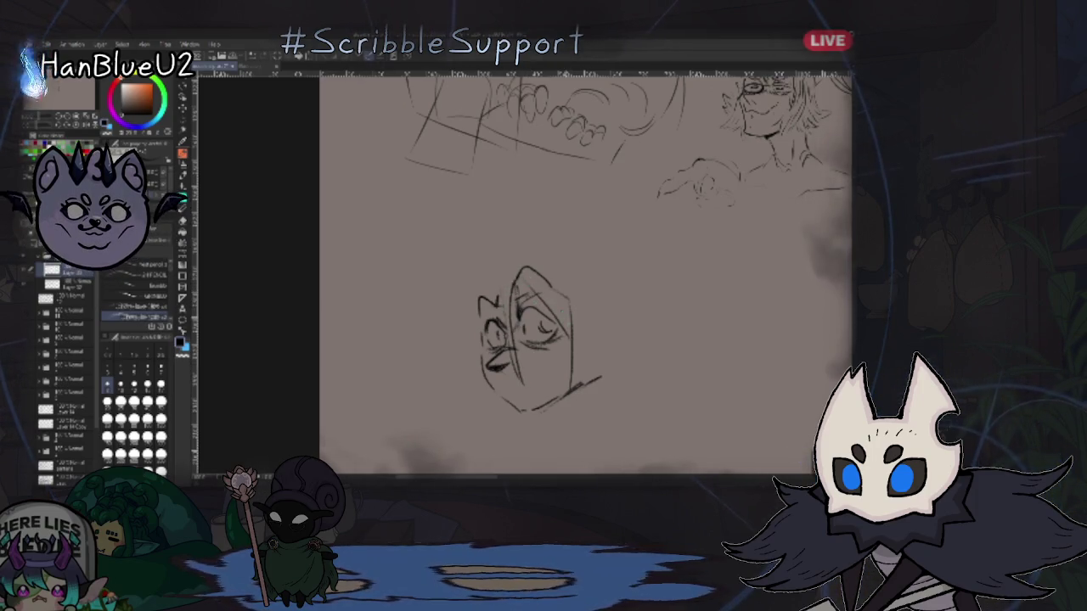
left_click_drag(544, 300, 574, 337)
key("ctrl+z")
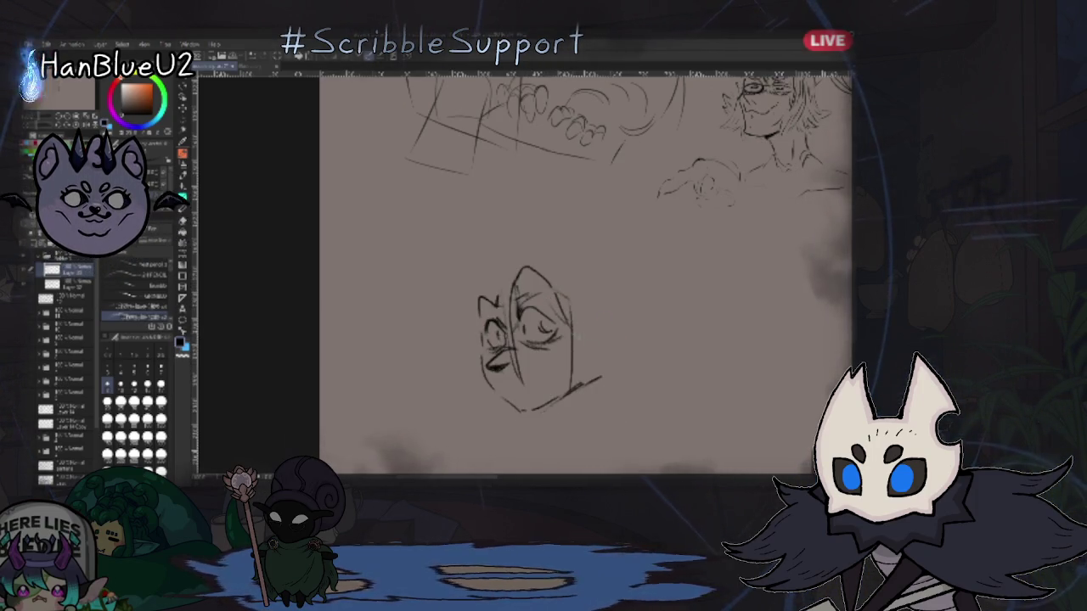
left_click_drag(603, 321, 589, 265)
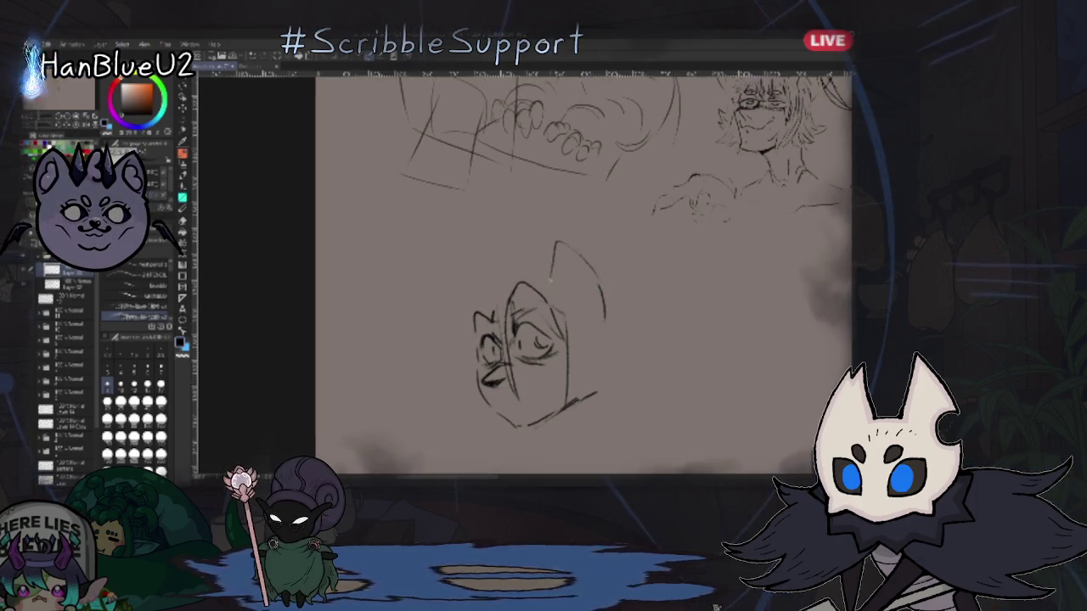